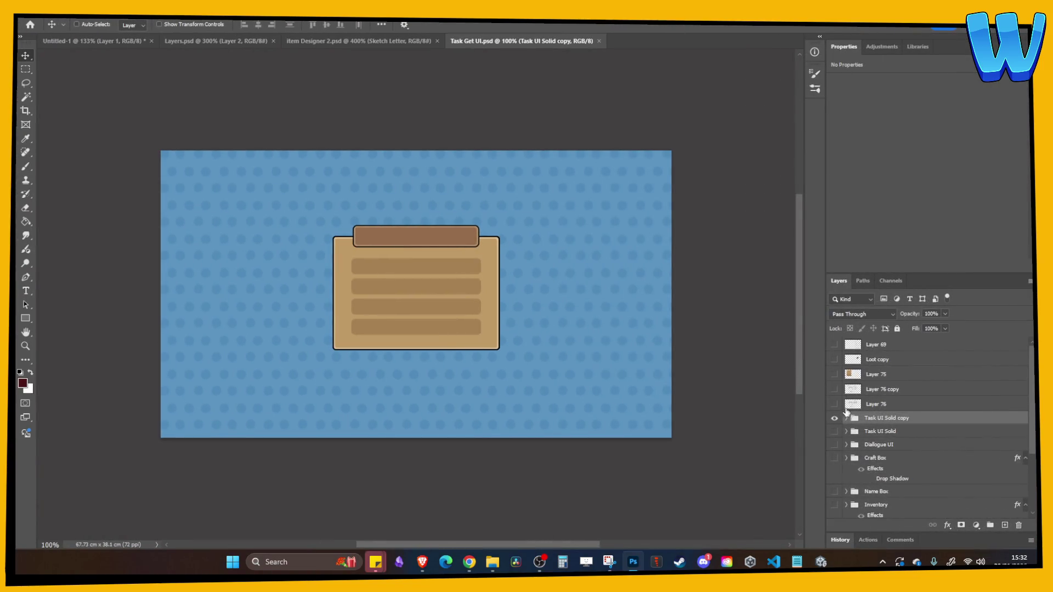
- Preview the Craft Box panel and the Layer 69 sketch over the card mockup, hiding each again
scroll(840, 434, down, 1)
click(834, 429)
click(835, 429)
scroll(842, 439, down, 3)
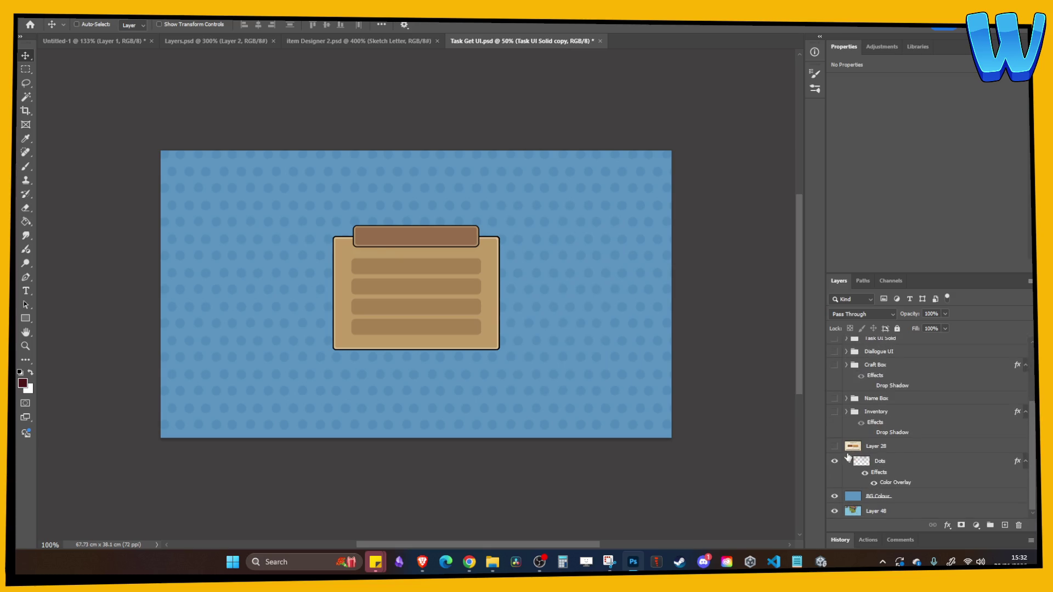
scroll(847, 456, up, 4)
click(835, 345)
click(835, 345)
- Toggle the Loot copy, Layer 75, Layer 76 copy and Layer 76 sketches on and off to compare them
click(835, 359)
click(835, 359)
click(835, 374)
click(835, 375)
click(835, 389)
click(835, 389)
click(835, 404)
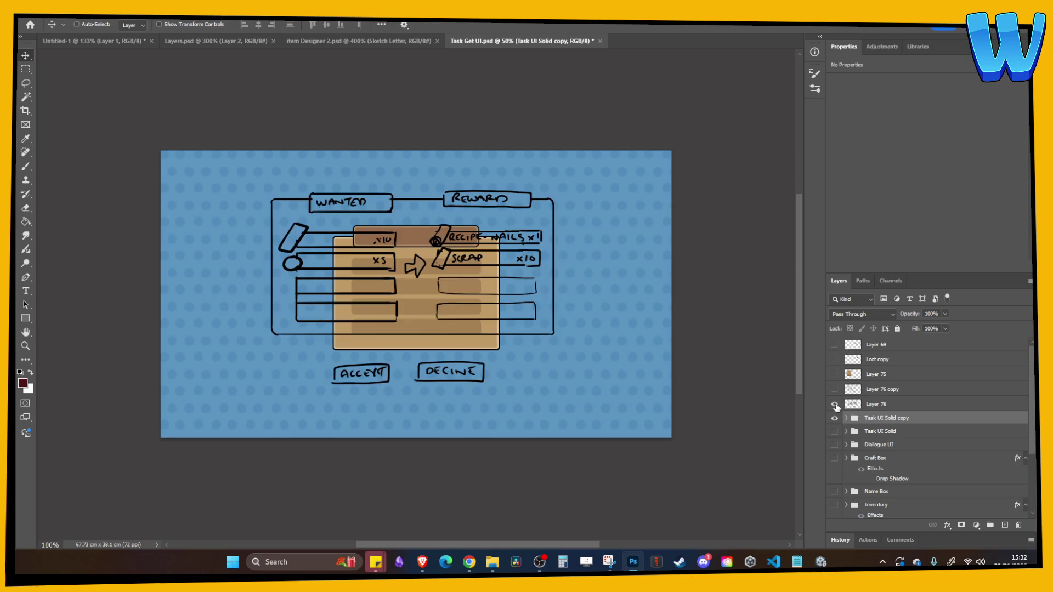
click(835, 404)
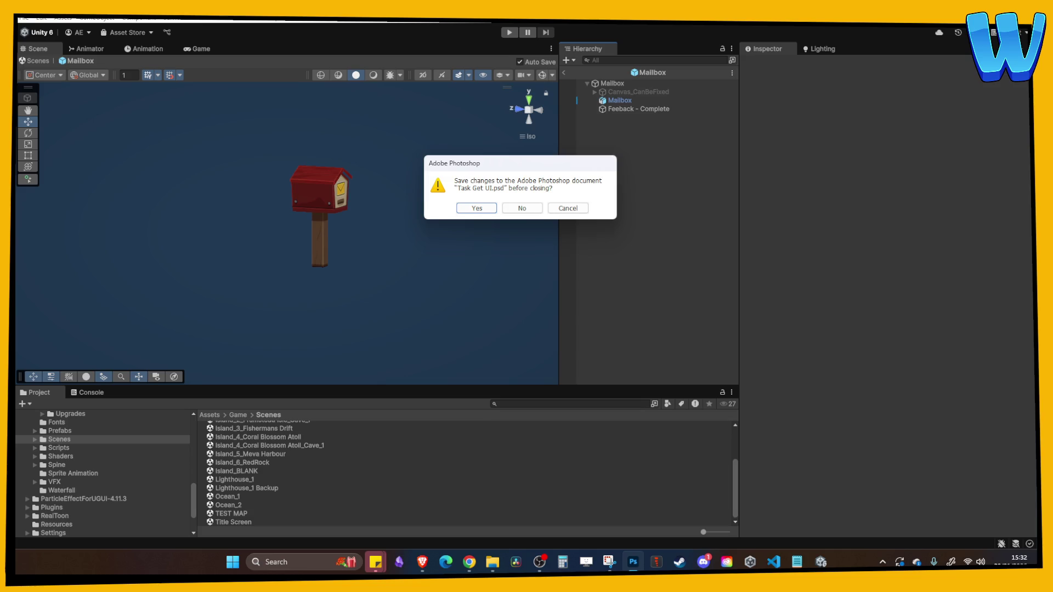
- Discard the Photoshop changes and collapse the Data folder in the Project panel
click(509, 207)
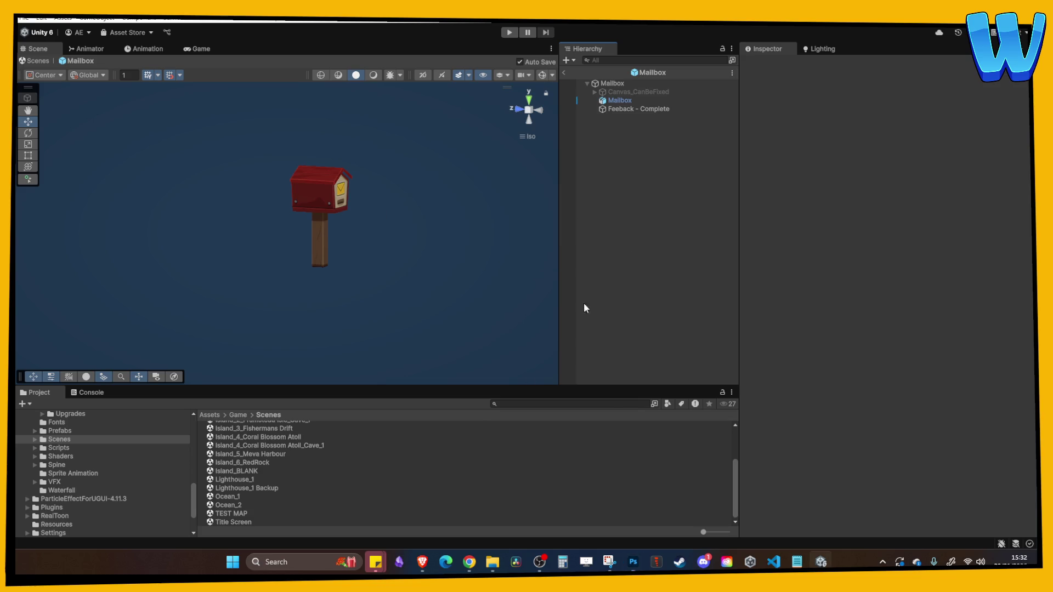
scroll(110, 475, down, 3)
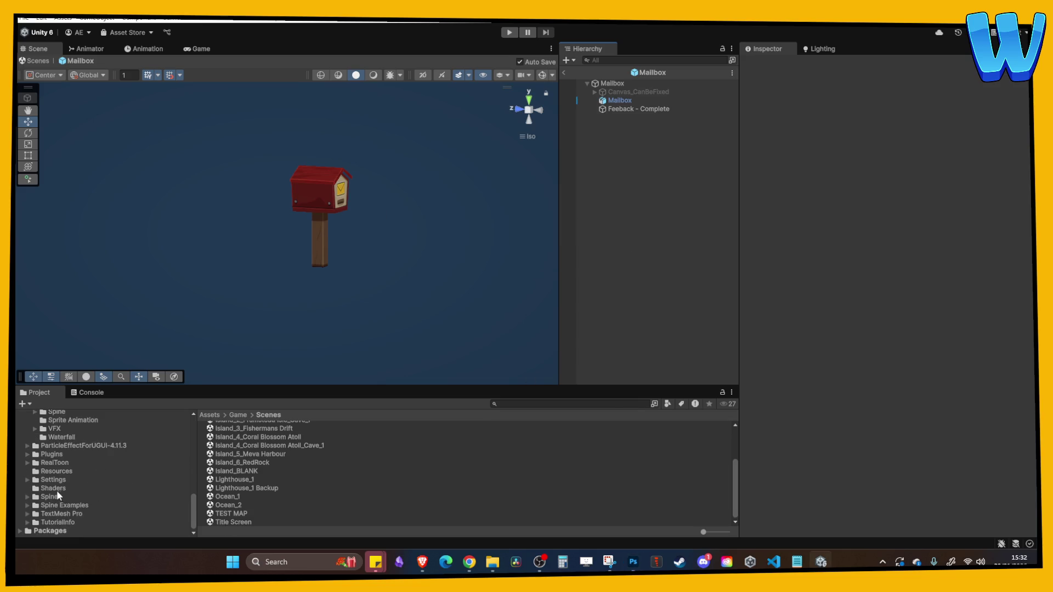
scroll(68, 485, up, 5)
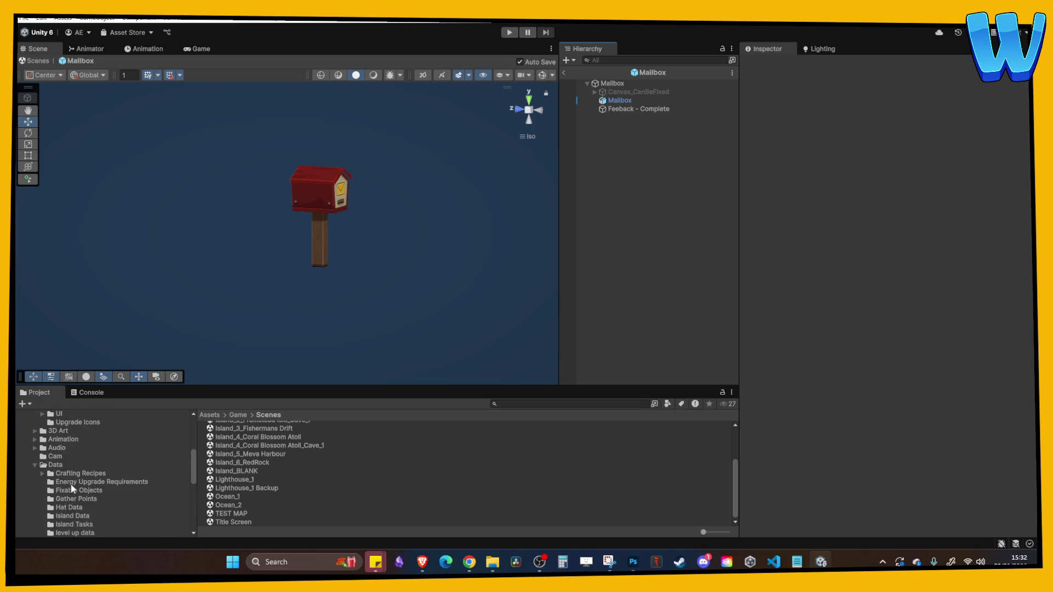
scroll(67, 469, up, 2)
click(35, 465)
- Open the TaskGetPopup prefab from Prefabs > UI > Pop Ups
scroll(43, 476, down, 2)
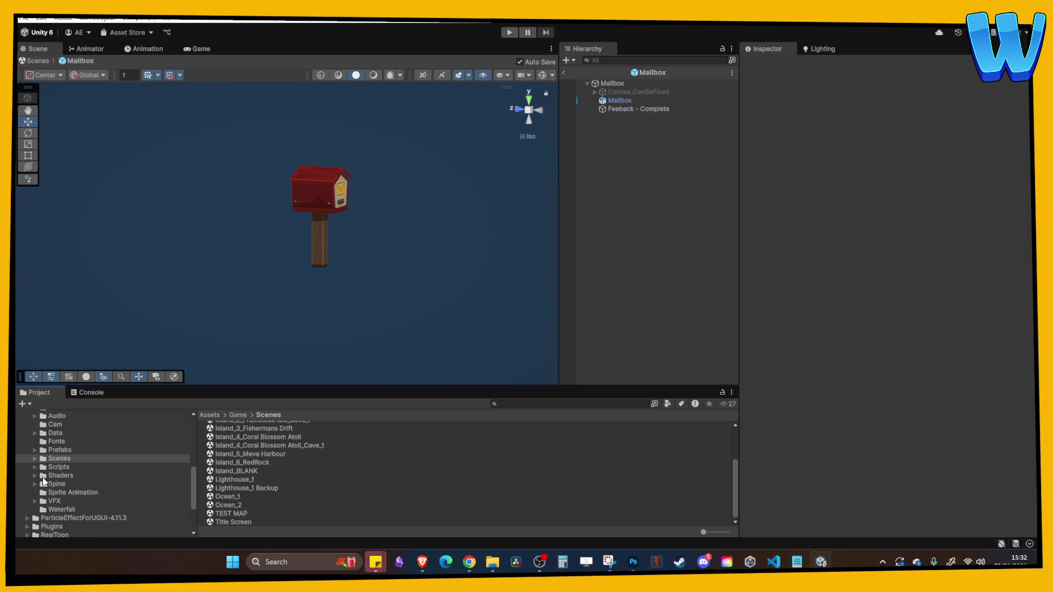
click(31, 450)
click(35, 450)
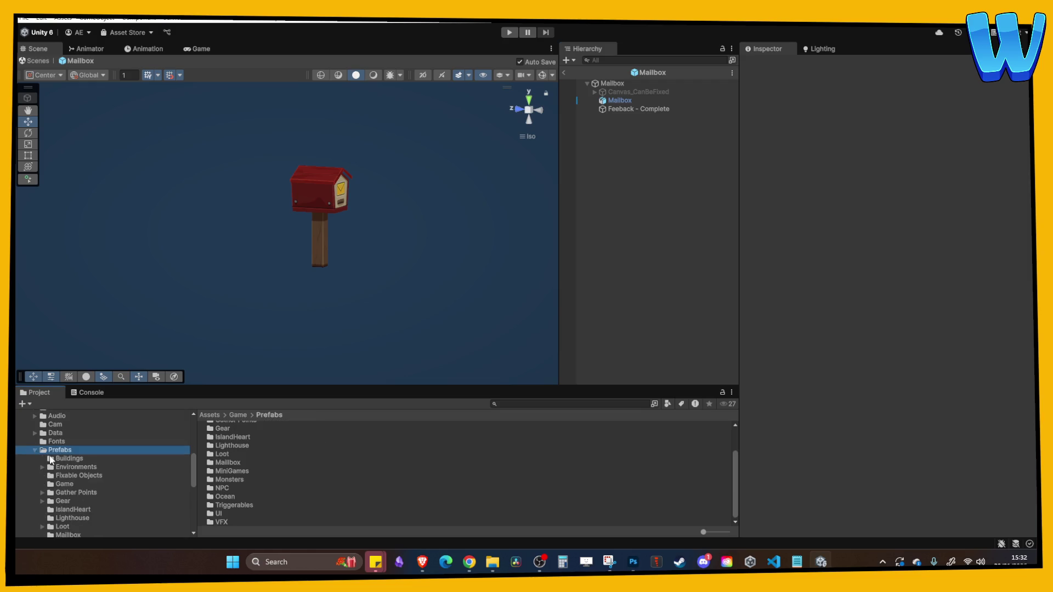
scroll(62, 468, down, 3)
click(62, 490)
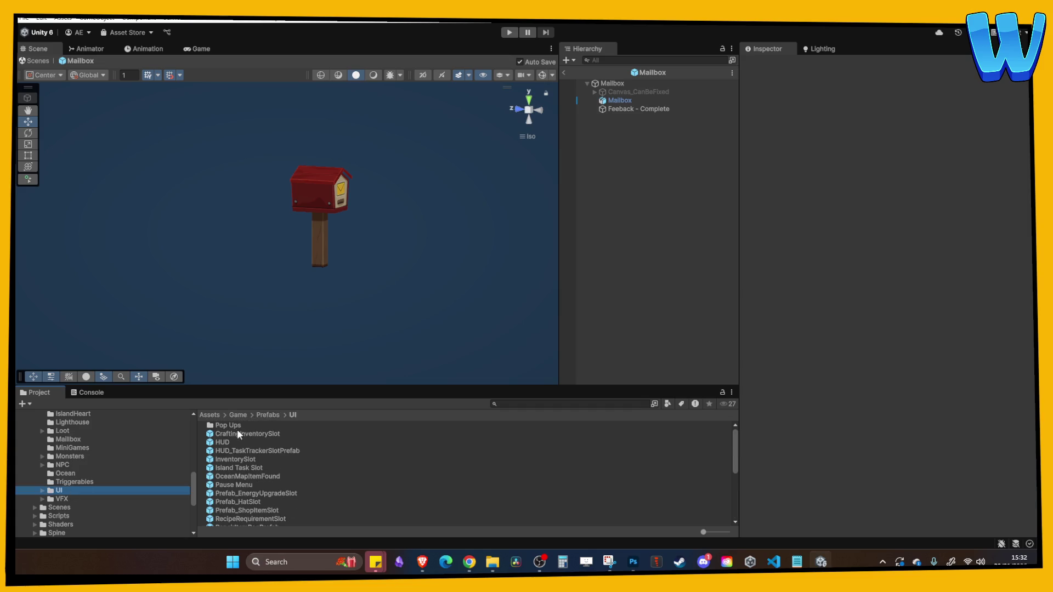
double_click(239, 428)
double_click(237, 476)
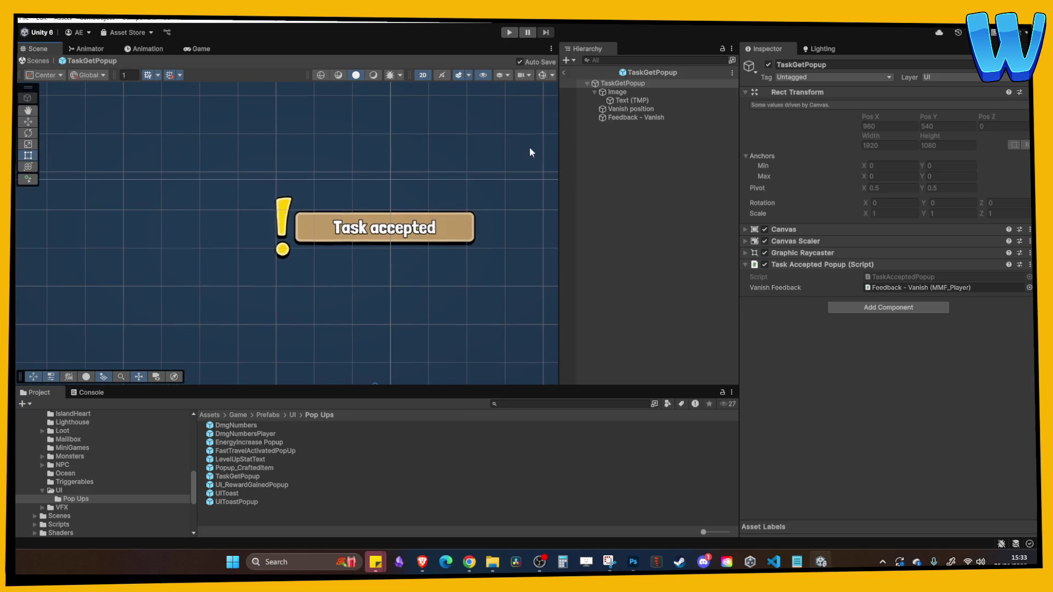
- Duplicate the TaskGetPopup prefab and rename the copy MailDeliveredPop
click(632, 100)
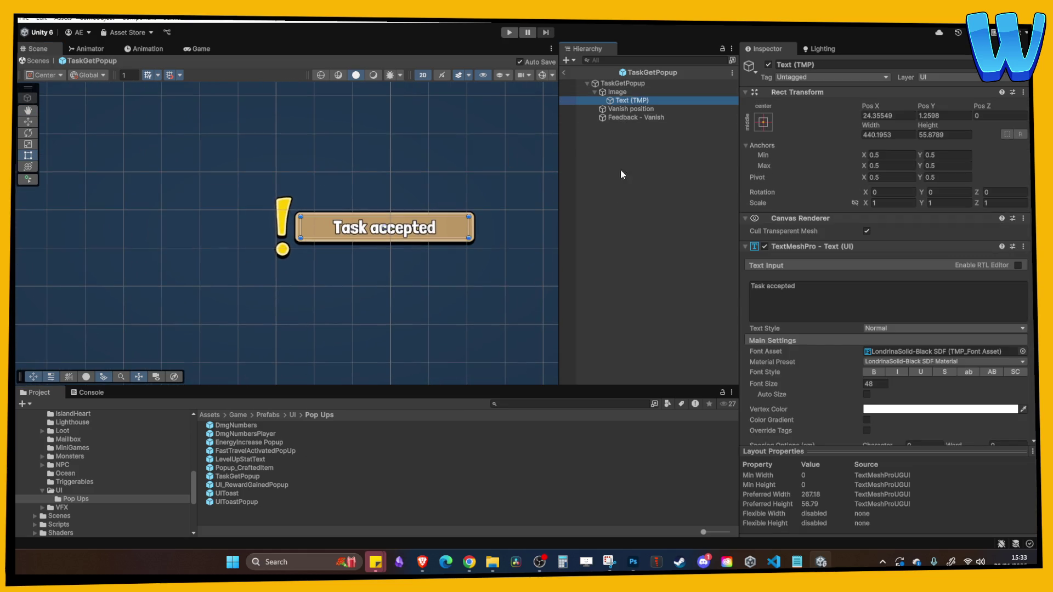
click(285, 461)
click(248, 477)
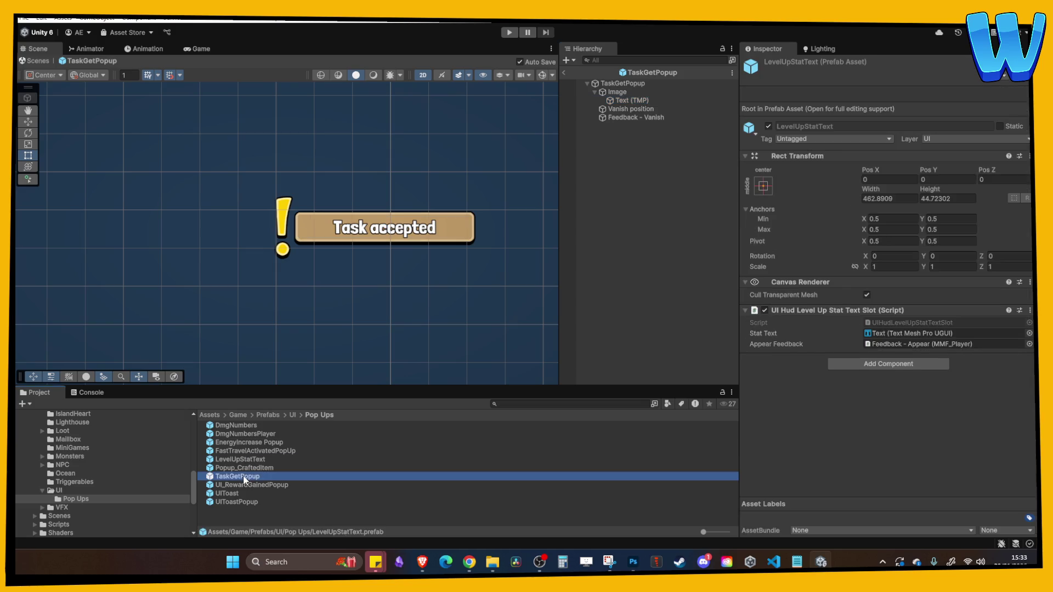
key(ctrl+d)
key(F2)
text(MailDeliveredPop)
key(Return)
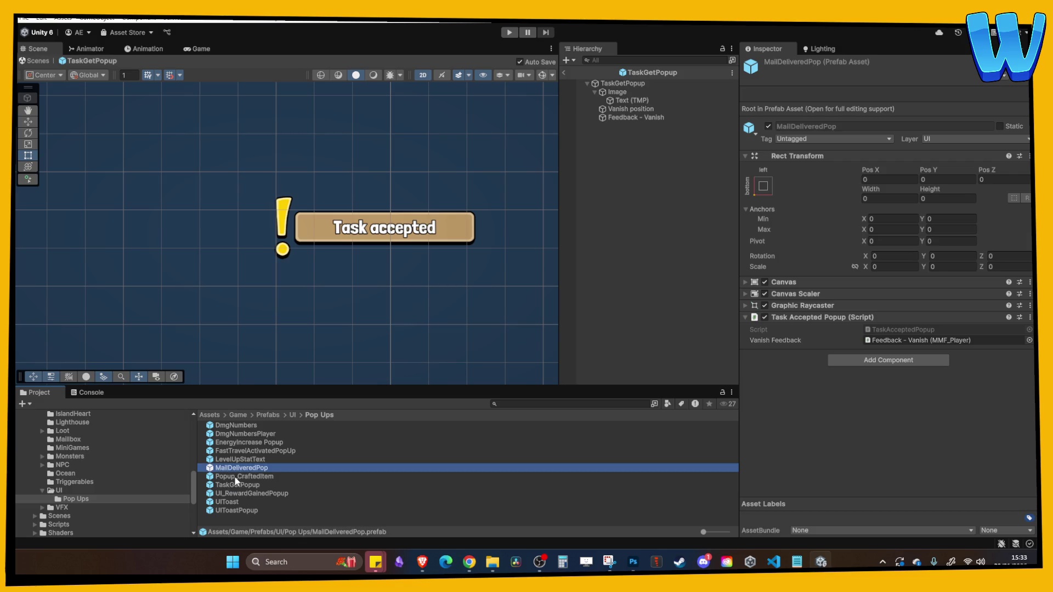
- Open MailDeliveredPop and change its Text (TMP) label to 'Mail Delivered'
double_click(235, 476)
double_click(236, 469)
scroll(272, 218, up, 5)
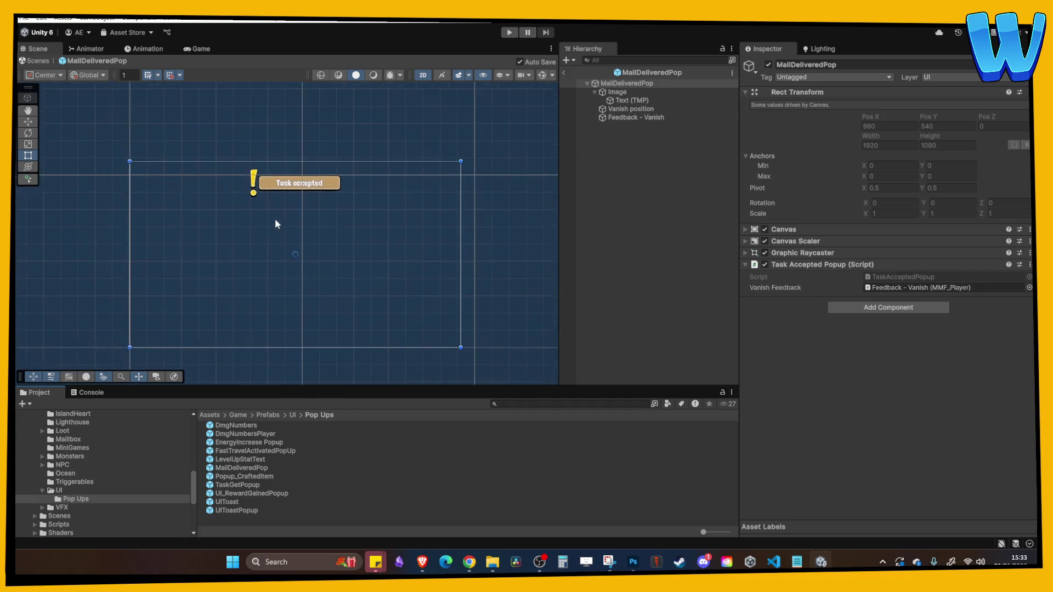
click(631, 100)
click(760, 299)
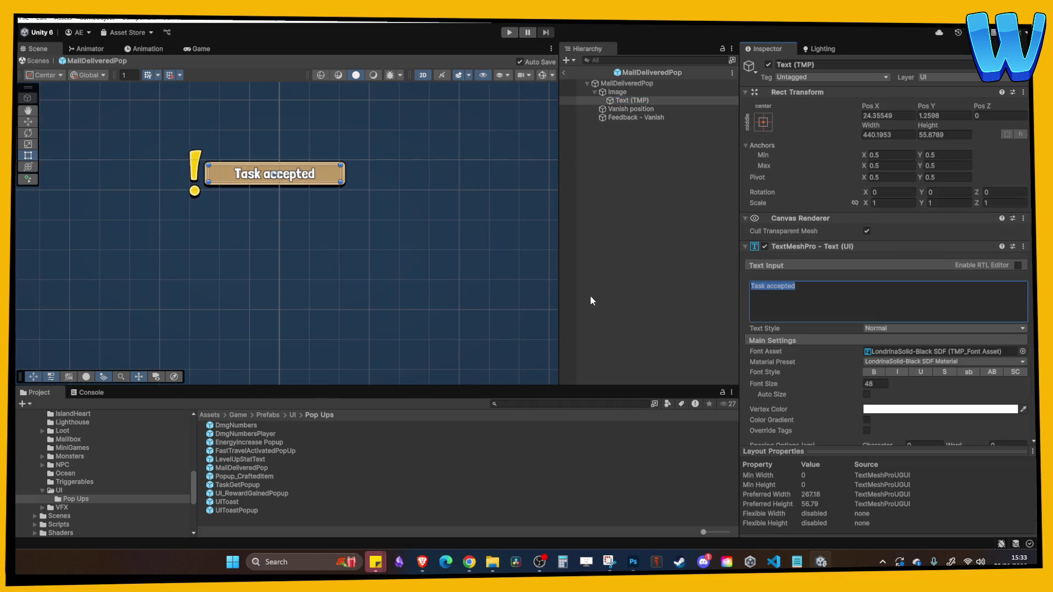
text(Mail Delivered)
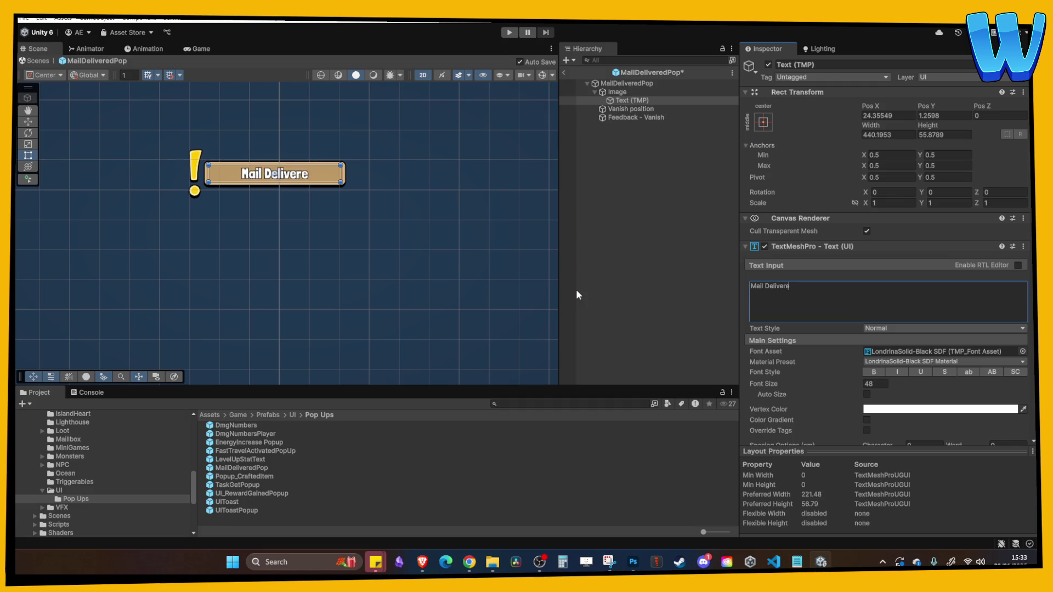
scroll(358, 190, up, 3)
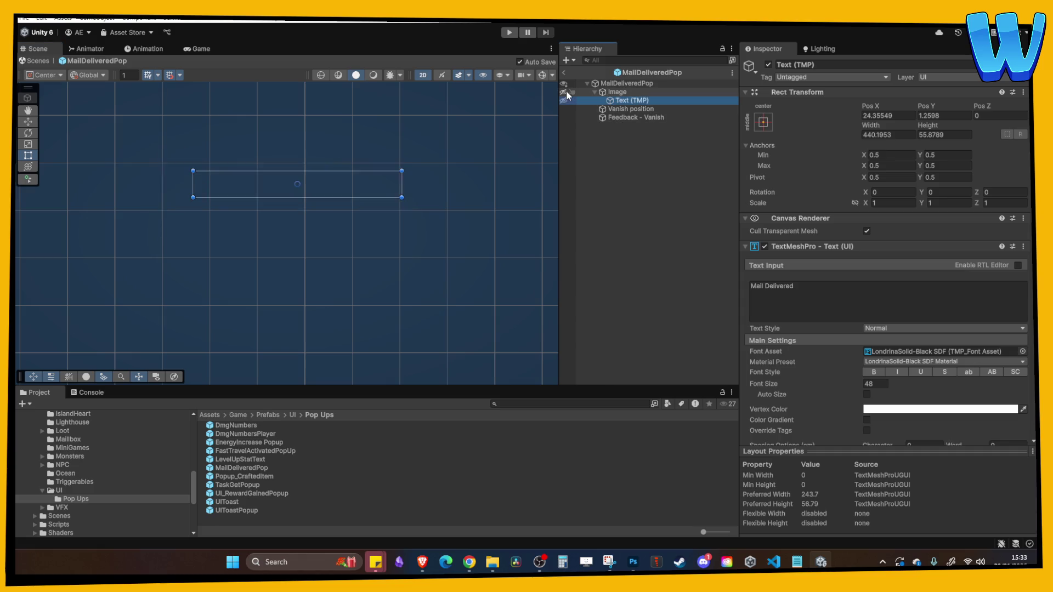
click(598, 92)
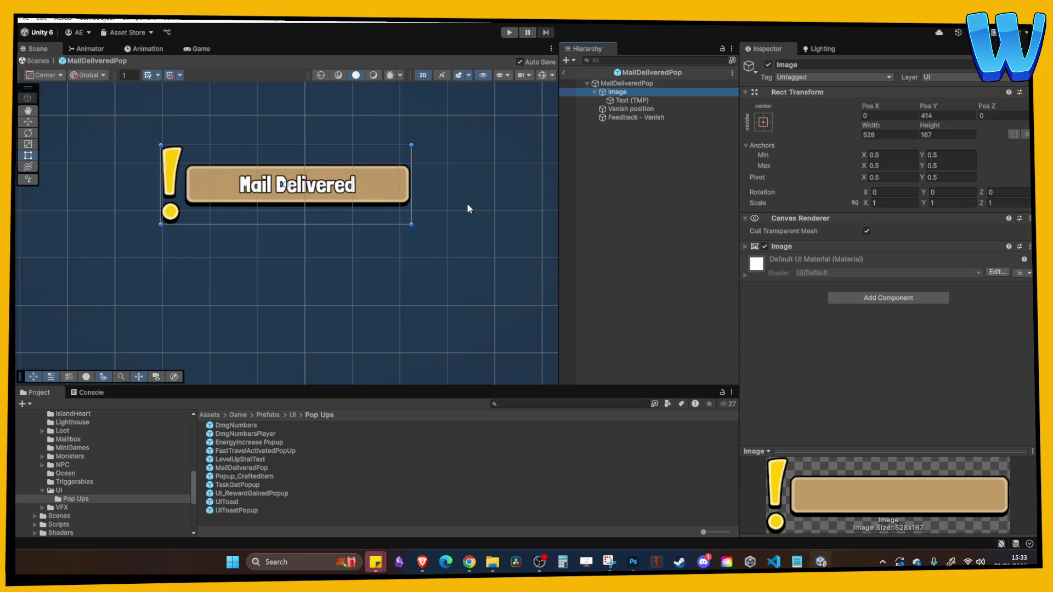
click(633, 188)
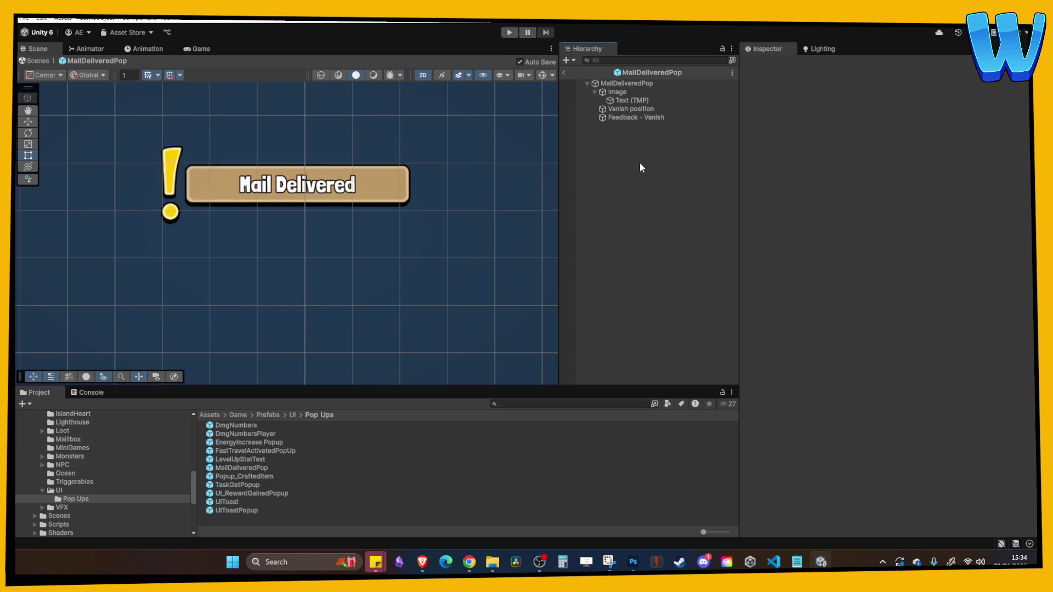
- Open the root object's TaskAcceptedPopup script from its Script field
click(631, 83)
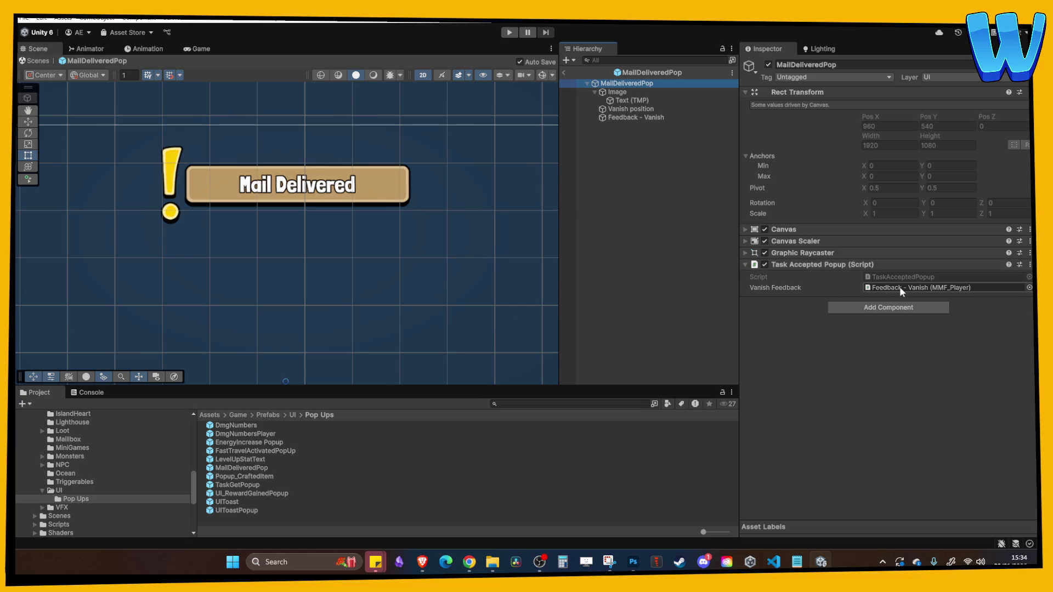
double_click(891, 274)
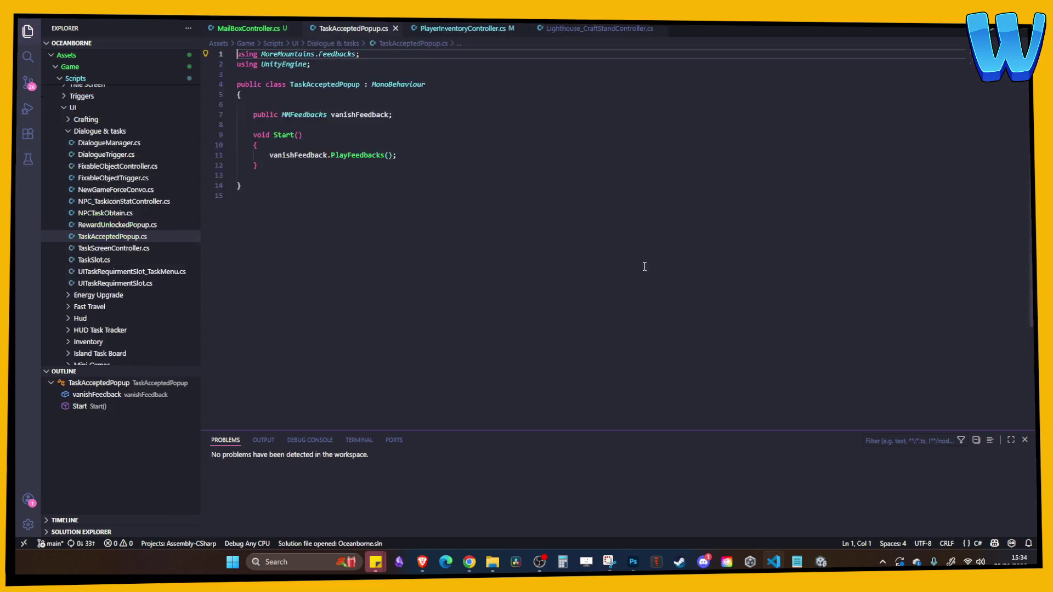
click(819, 563)
- Inspect the Feedback - Vanish sequence and the Vanish position at X 0, Y 213, sized 100×100
click(636, 118)
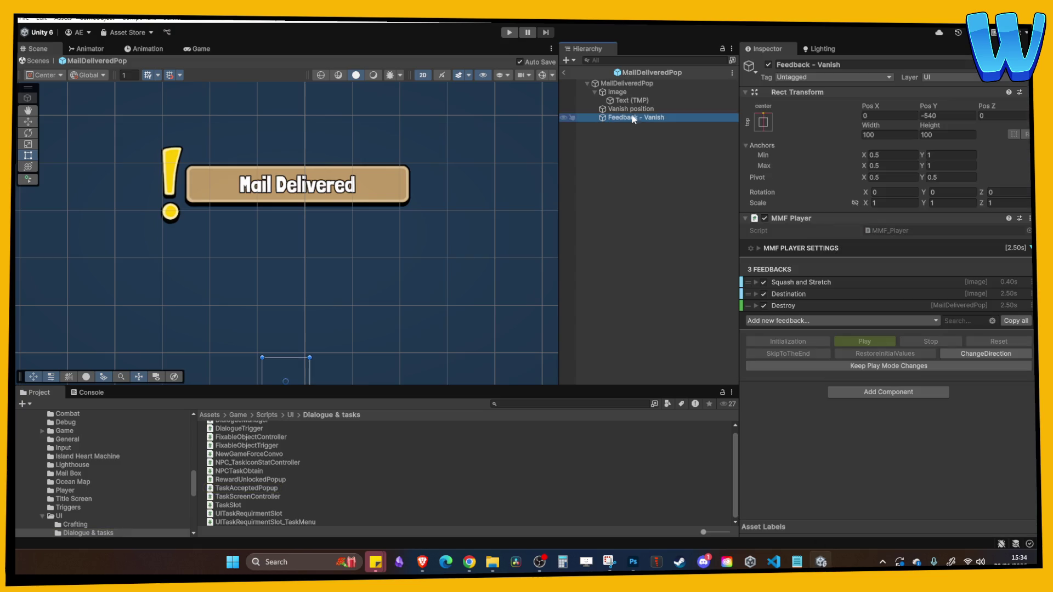
click(630, 101)
click(628, 110)
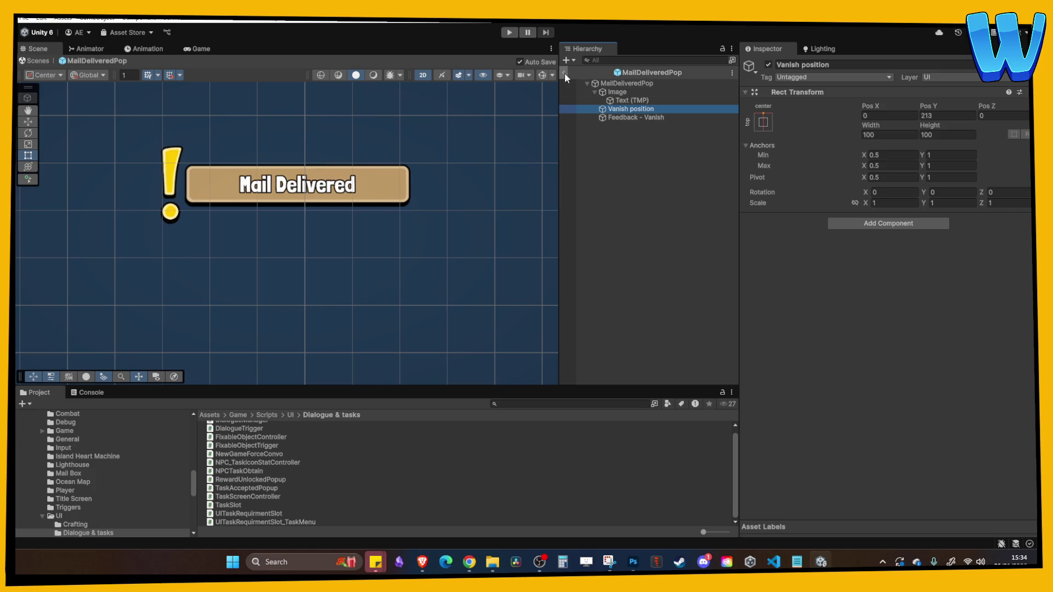
click(774, 561)
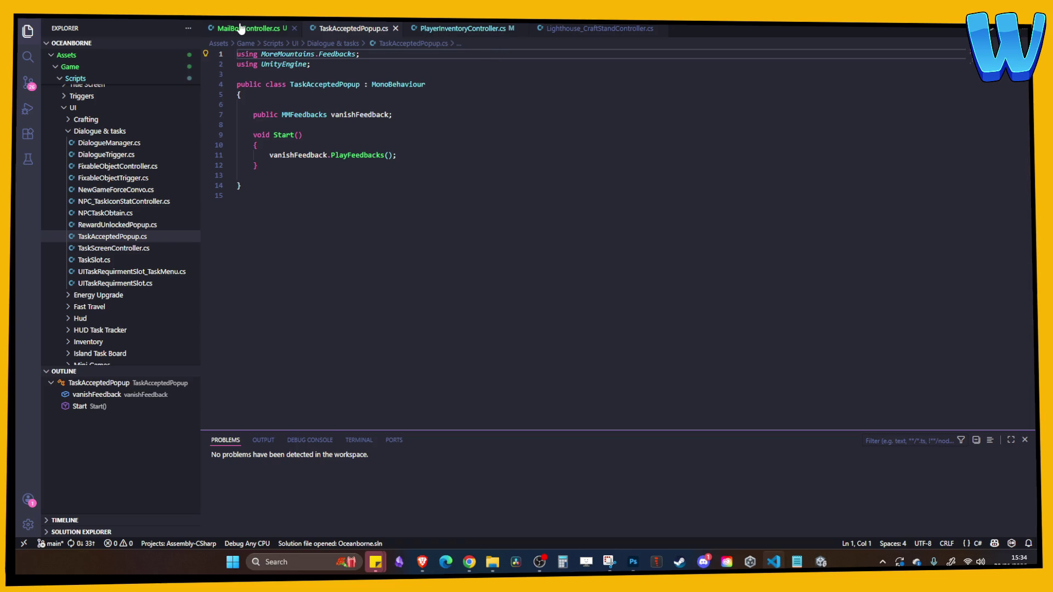
- In MailBoxController.cs, add a public GameObject popup field below playerInventory
drag(366, 28, 675, 34)
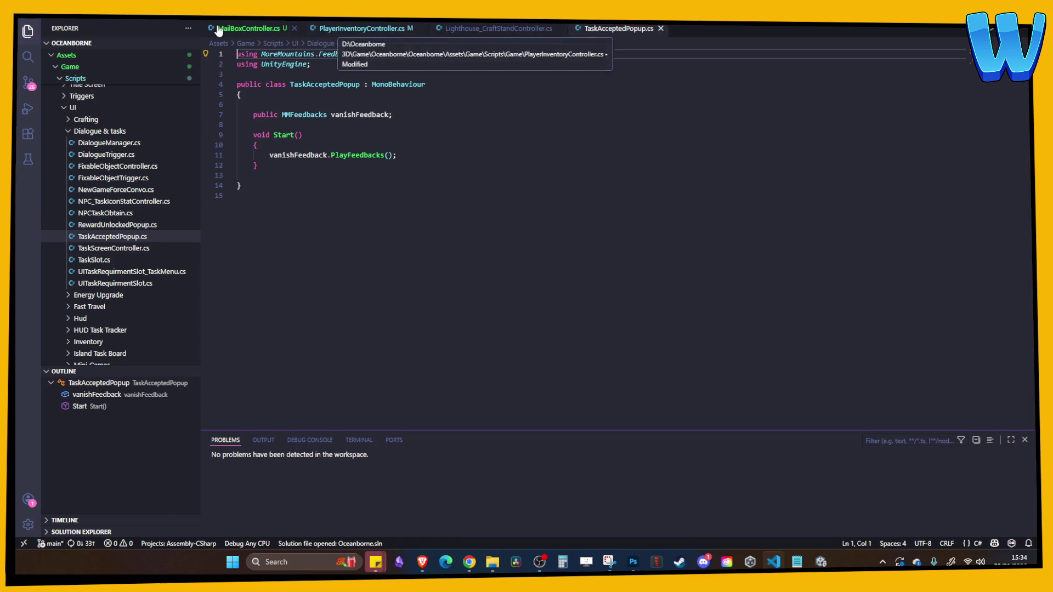
click(241, 28)
scroll(389, 190, up, 2)
click(471, 175)
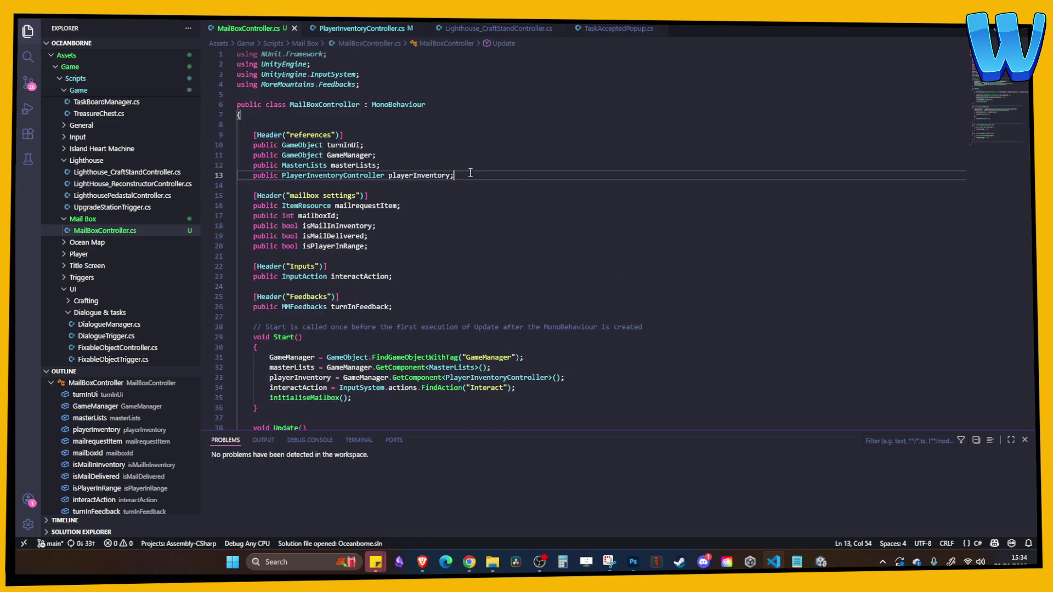
key(Return)
text(public Gameobject)
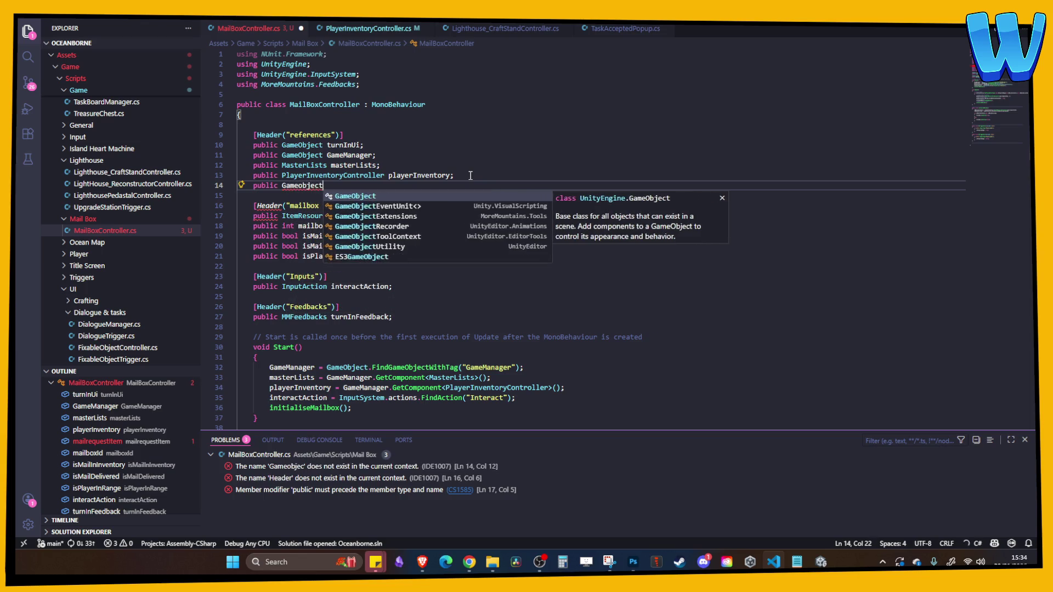
key(Tab)
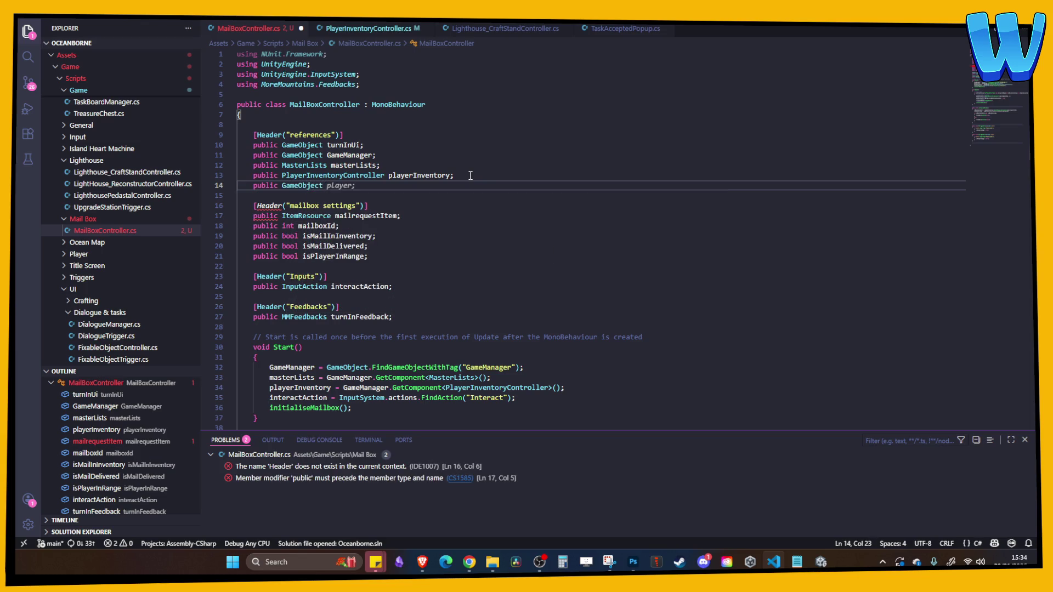
text(MailDelliverd)
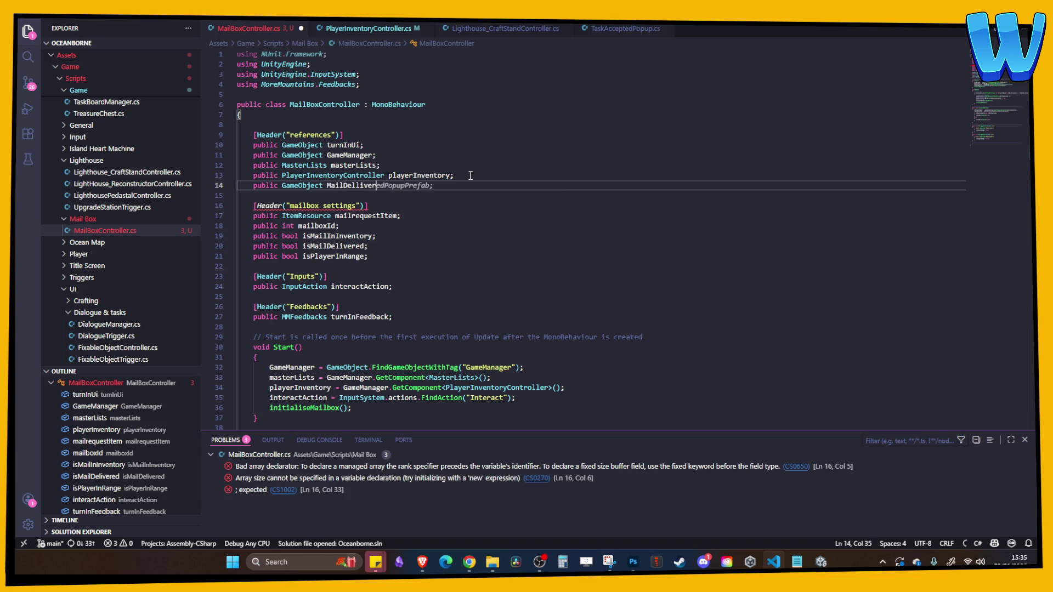
key(Tab)
- Correct the field name to mailDeliveredPopupPrefab and save the script
key(Down)
click(332, 186)
key(BackSpace)
text(m)
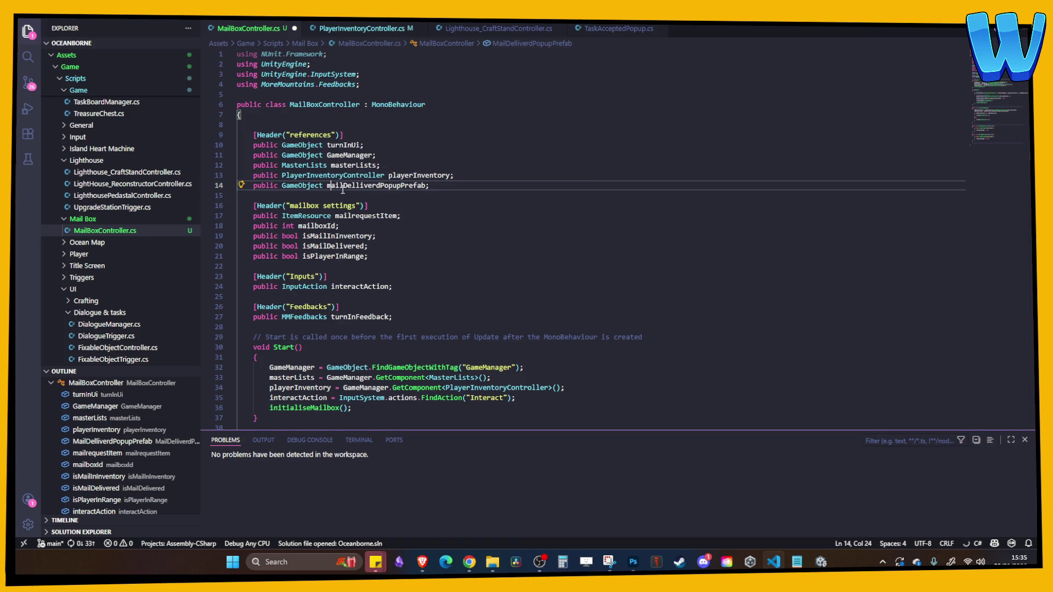
key(Tab)
key(End)
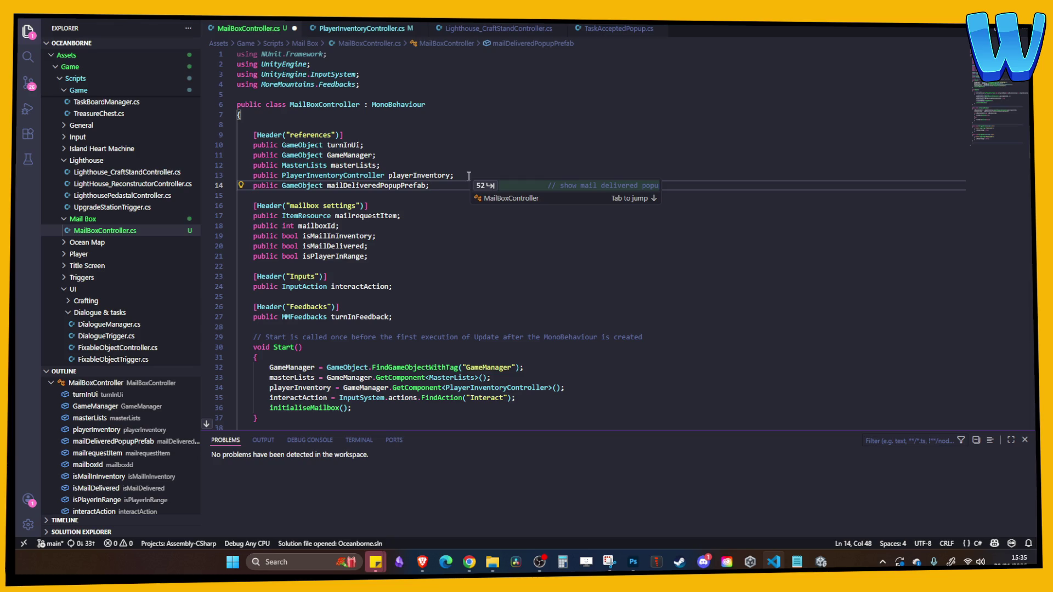
click(470, 160)
key(ctrl+s)
key(alt+Tab)
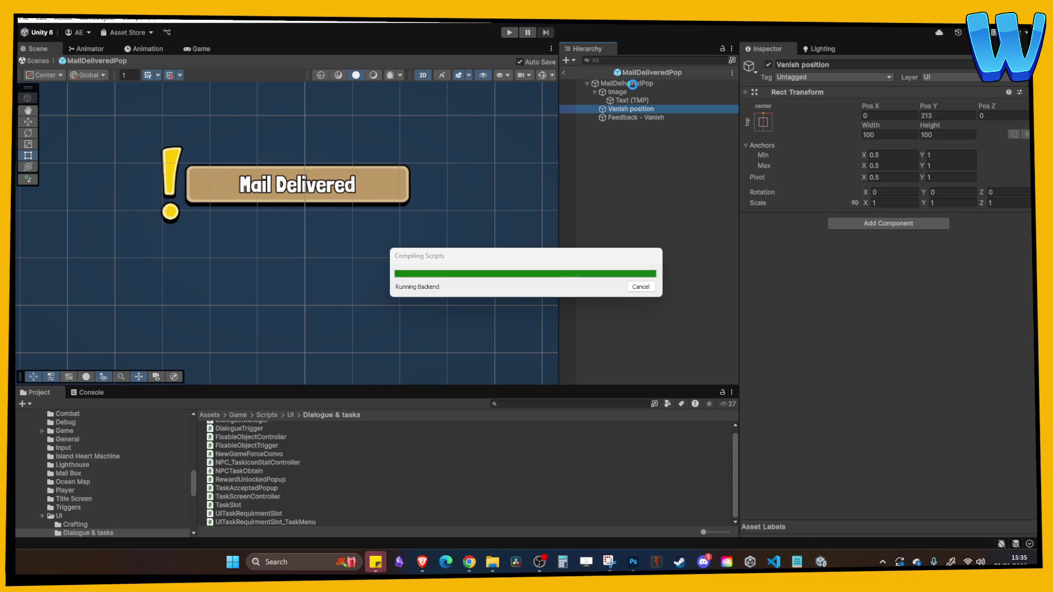
- Leave the popup prefab and open the Mailbox prefab in isolation
click(564, 71)
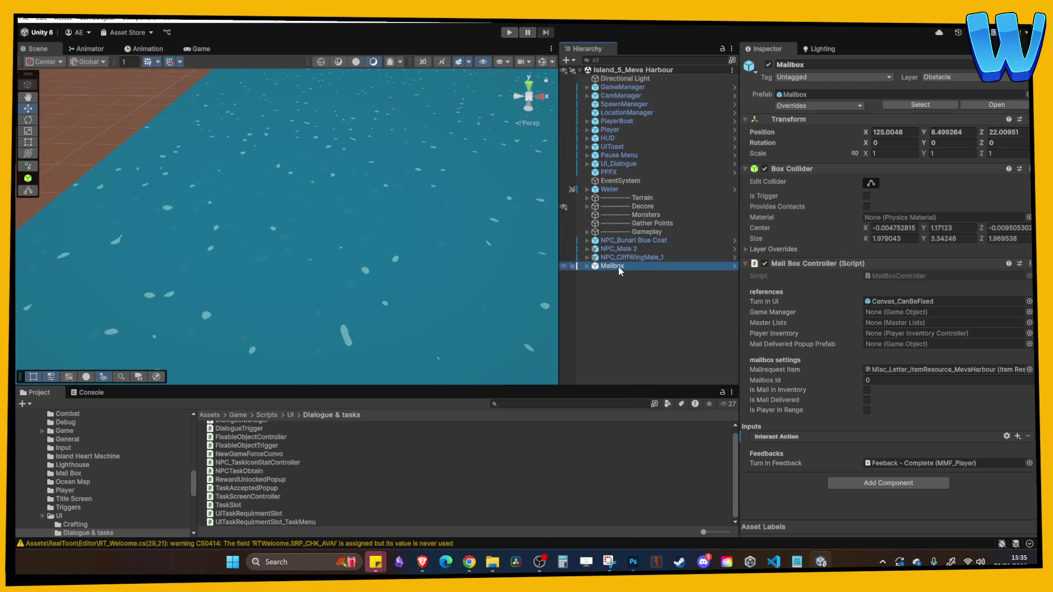
right_click(618, 266)
mouse_move(647, 239)
click(825, 251)
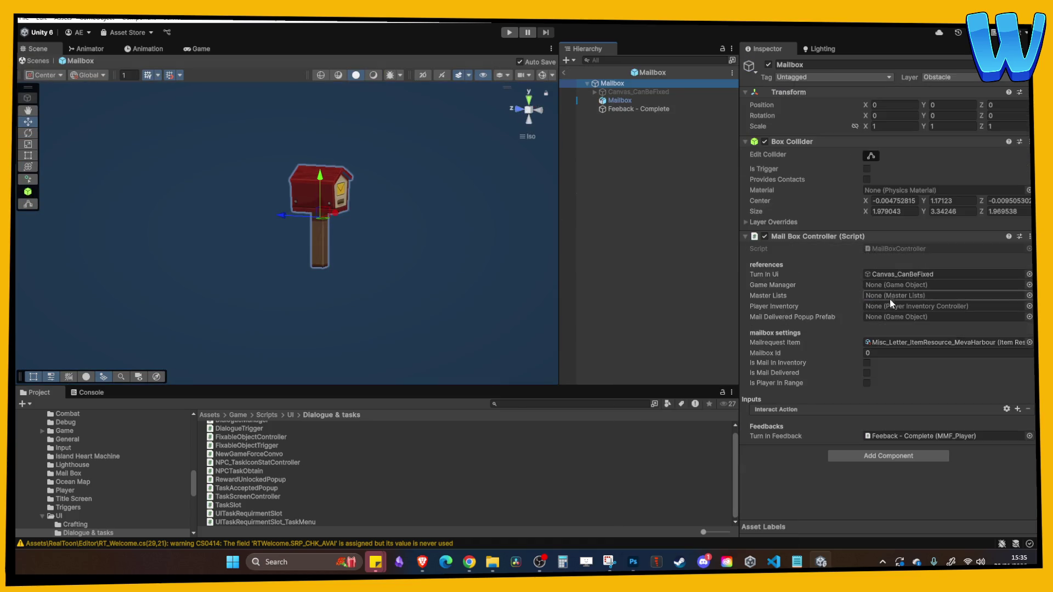
- Search the object picker for 'mail' to find MailDeliveredPop for the popup slot
click(1027, 317)
text(mail)
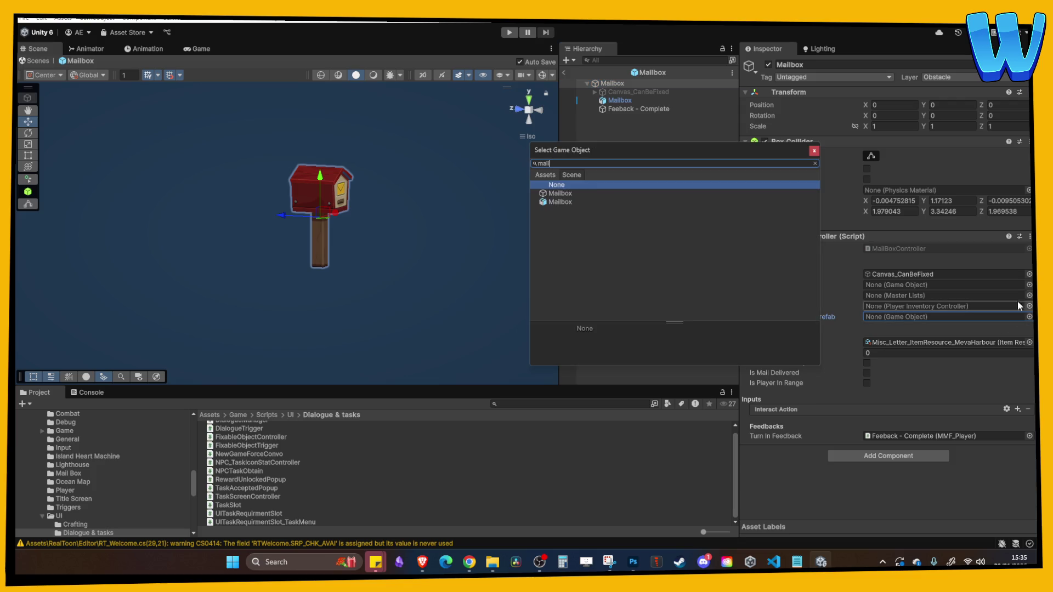
click(551, 176)
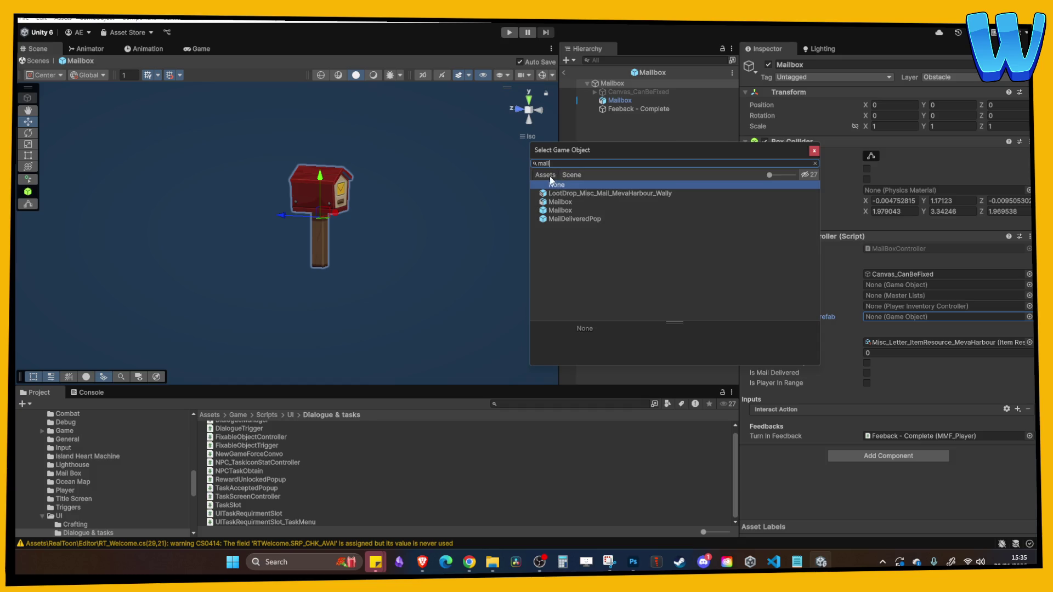
click(571, 176)
click(551, 174)
click(571, 175)
click(550, 175)
click(583, 219)
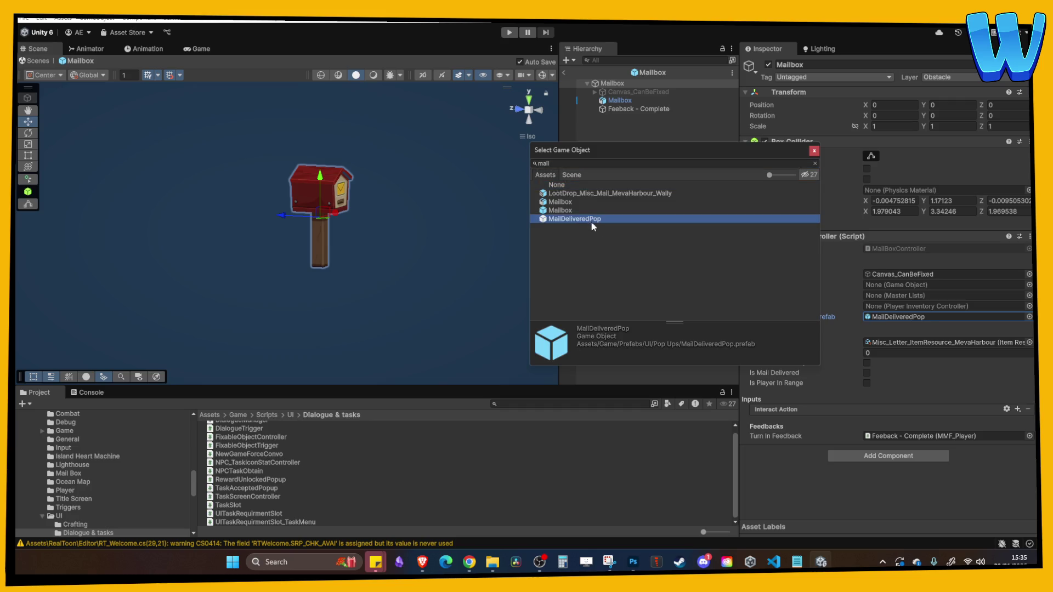
key(Escape)
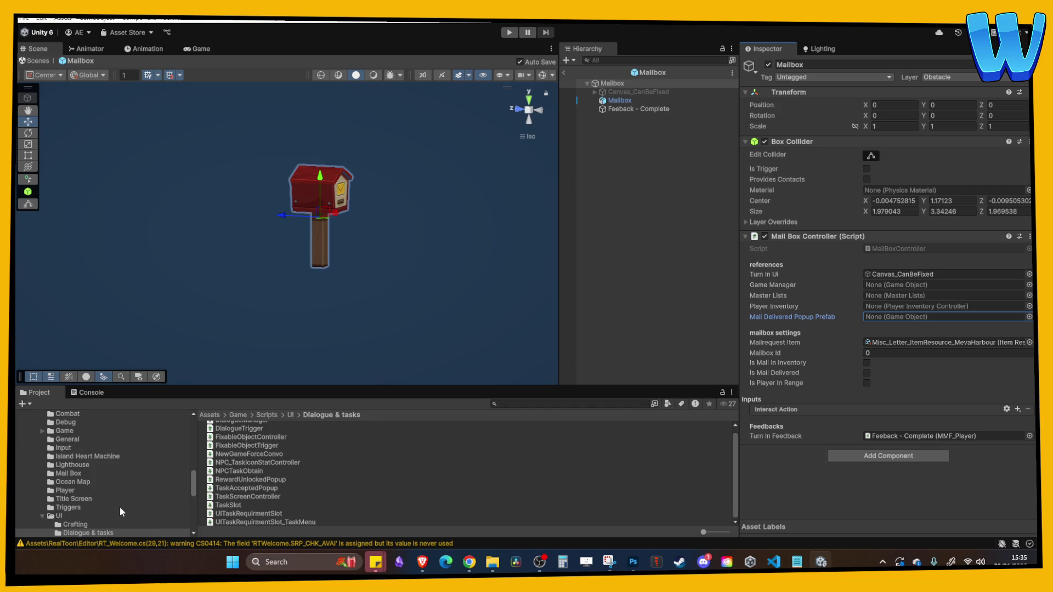
- Drag MailDeliveredPop from UI/Pop Ups into the Mail Delivered Popup Prefab field
scroll(127, 508, down, 3)
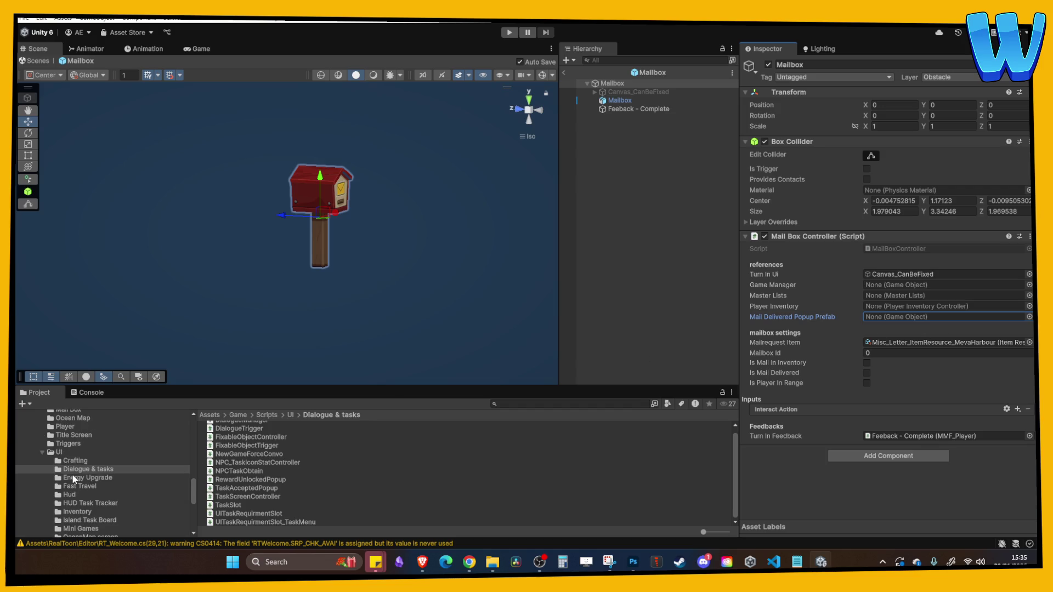
scroll(83, 505, down, 5)
scroll(73, 468, up, 2)
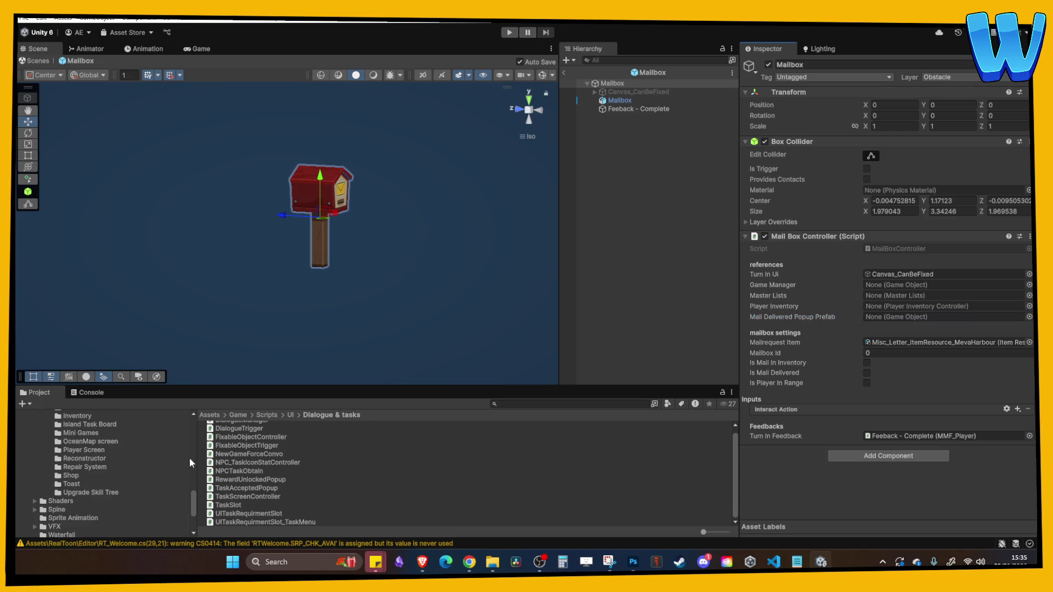
scroll(93, 462, up, 3)
scroll(87, 465, up, 3)
scroll(87, 465, up, 8)
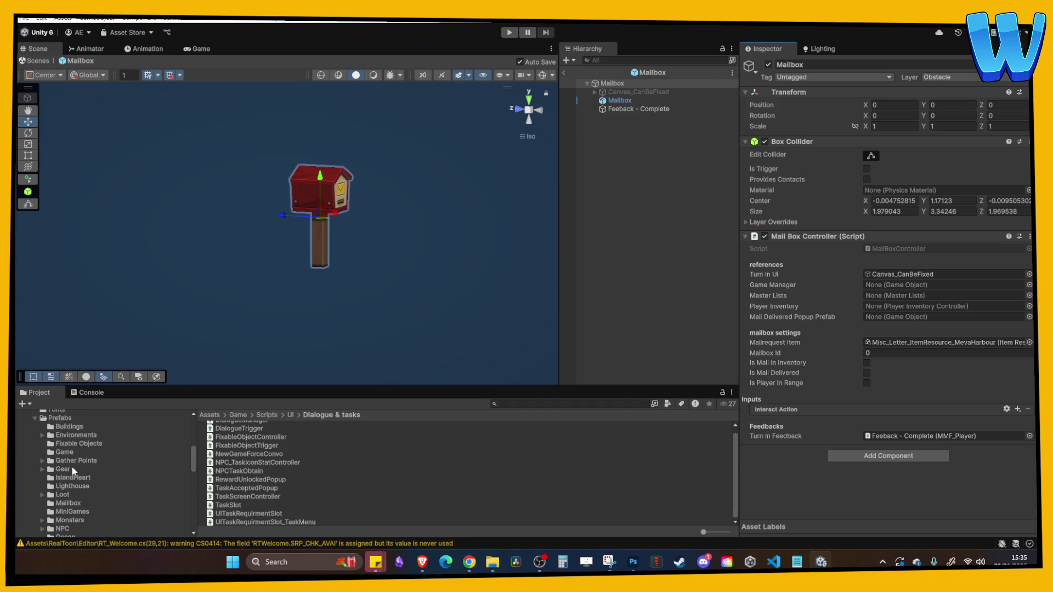
scroll(74, 470, down, 4)
click(76, 498)
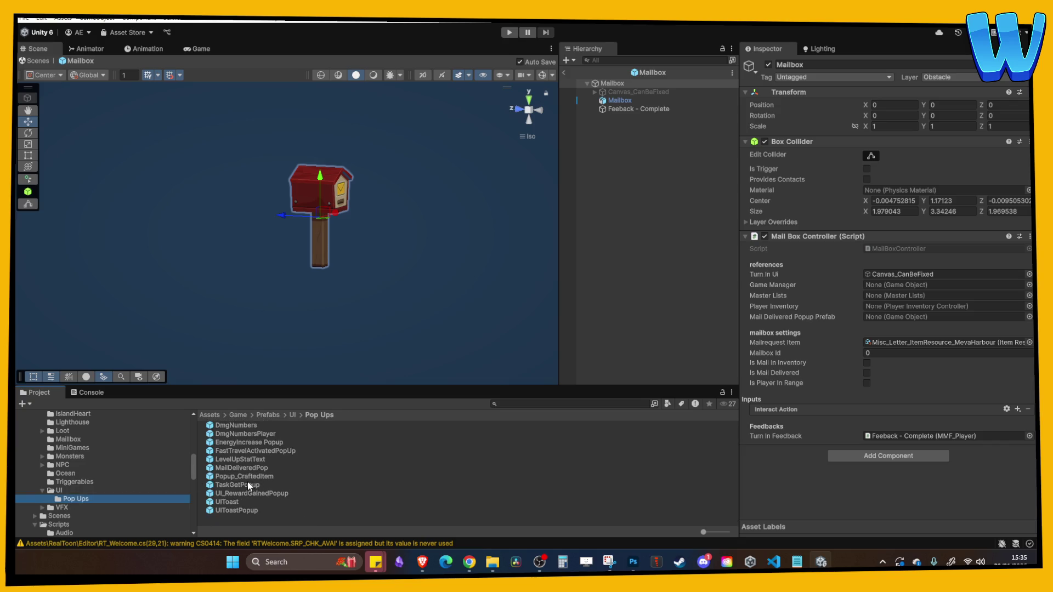
mouse_move(242, 469)
mouse_down()
mouse_move(795, 368)
mouse_move(926, 310)
mouse_move(917, 408)
mouse_move(901, 316)
mouse_up()
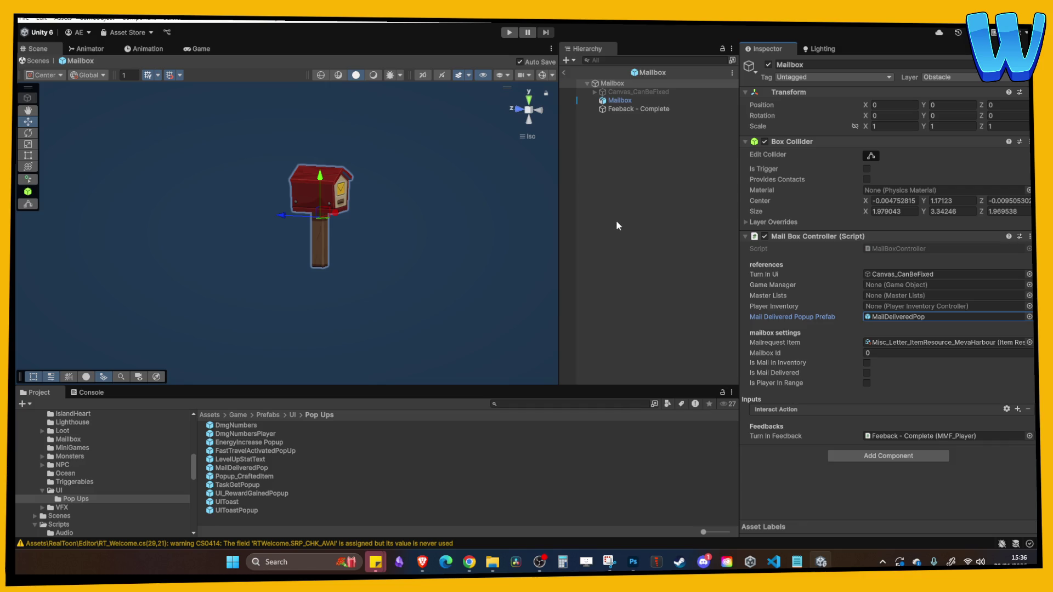
- Return to the Meva Harbour scene and frame the whole harbour
click(565, 73)
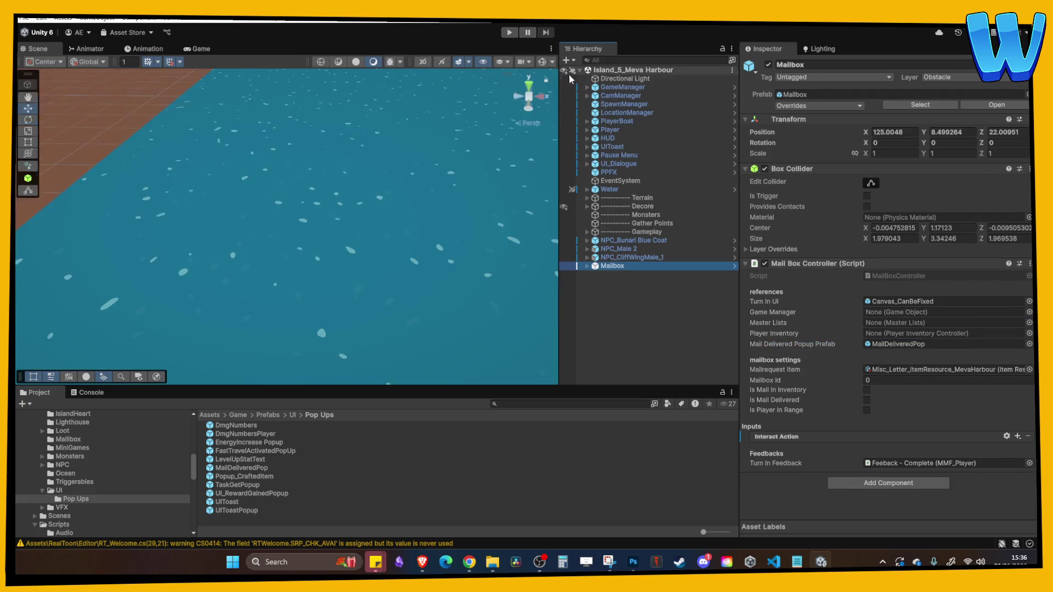
scroll(287, 218, down, 10)
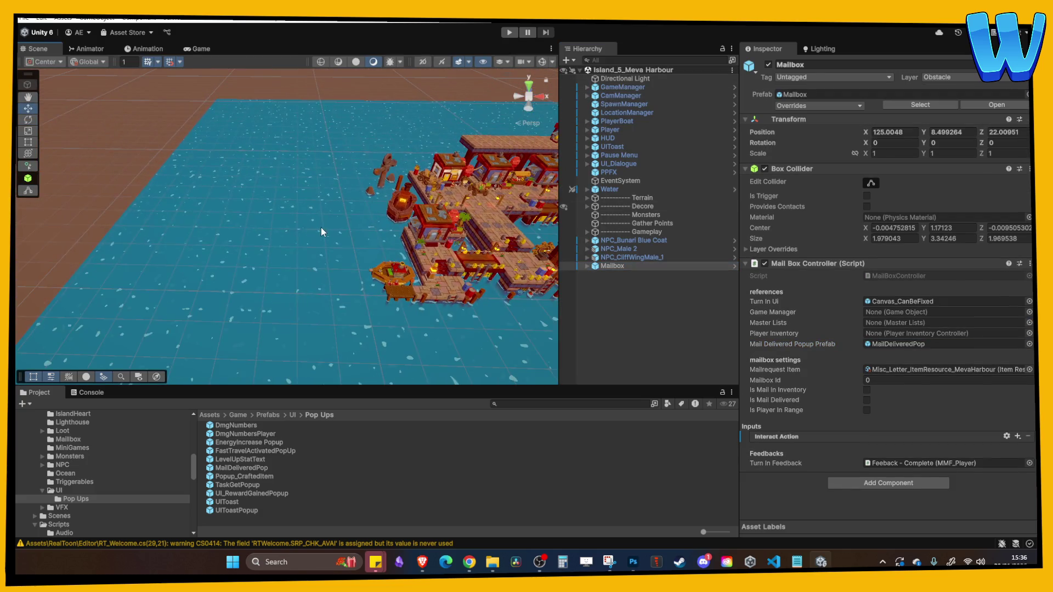
mouse_move(321, 227)
mouse_down()
mouse_move(342, 206)
mouse_move(417, 203)
mouse_up()
click(774, 562)
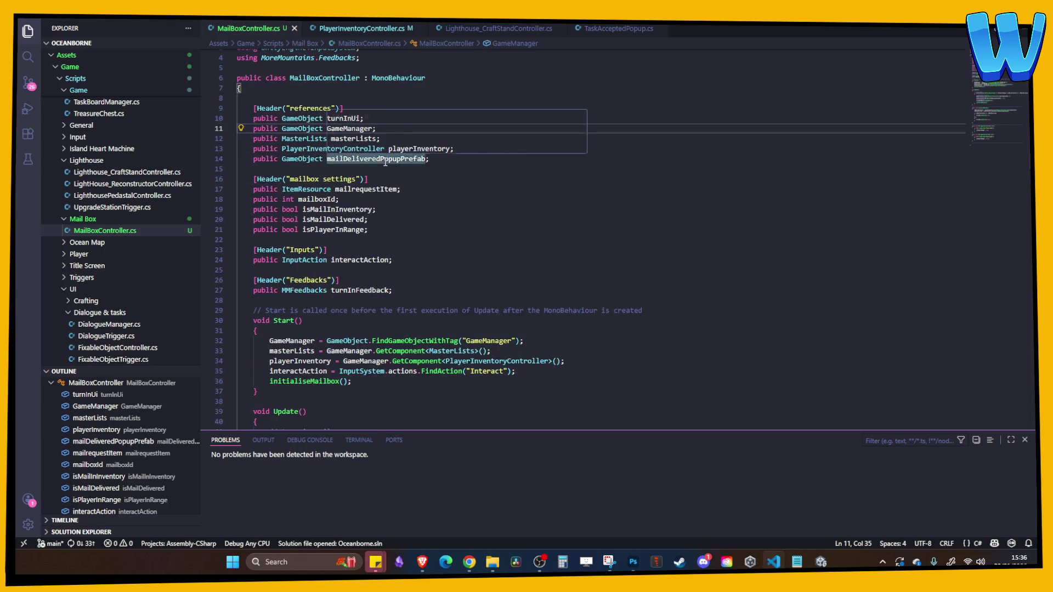
- After the PlayFeedbacks call, add a show-popup comment and an Instantiate of mailDeliveredPopupPrefab
scroll(471, 265, down, 9)
scroll(471, 265, down, 3)
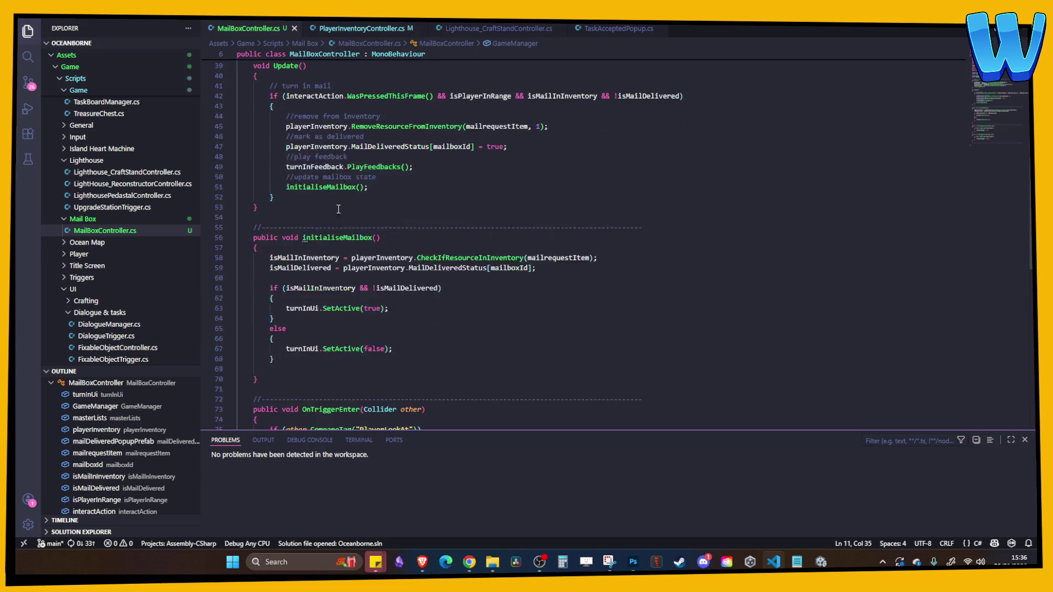
scroll(408, 252, up, 6)
scroll(408, 252, down, 15)
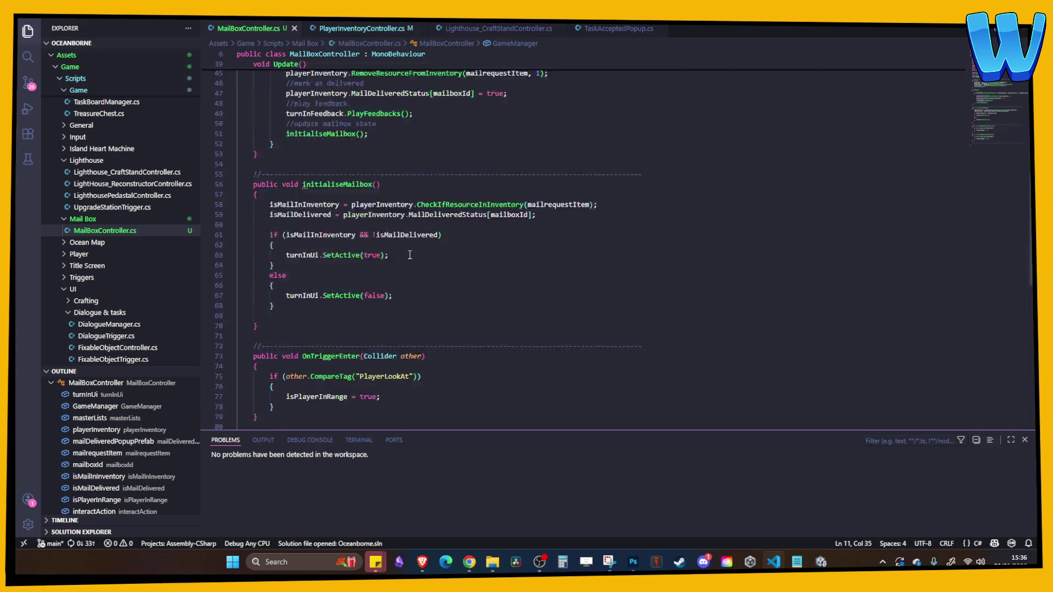
scroll(410, 255, up, 18)
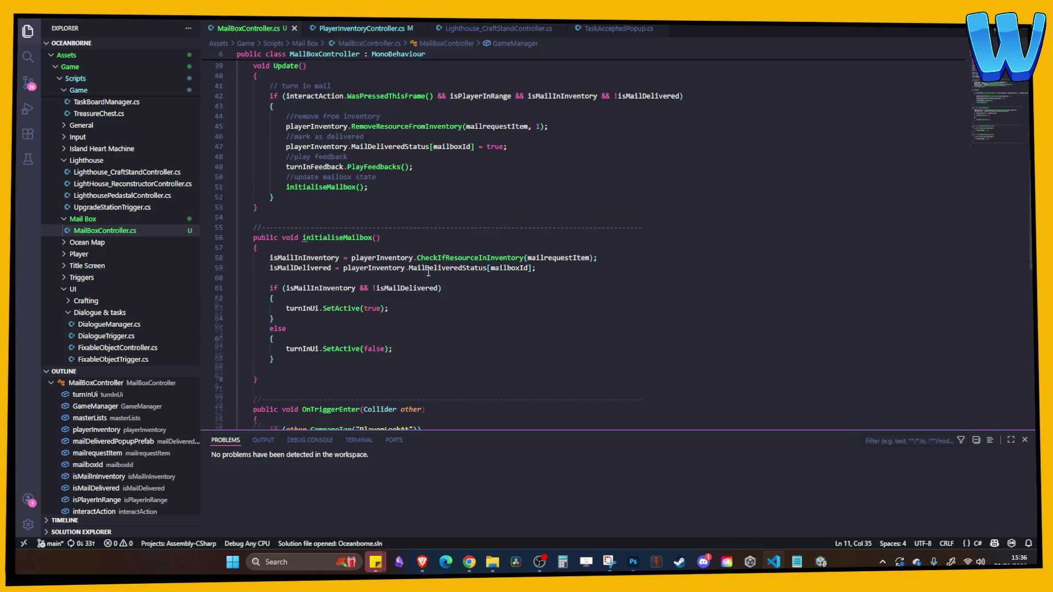
scroll(428, 273, down, 4)
click(422, 274)
key(Return)
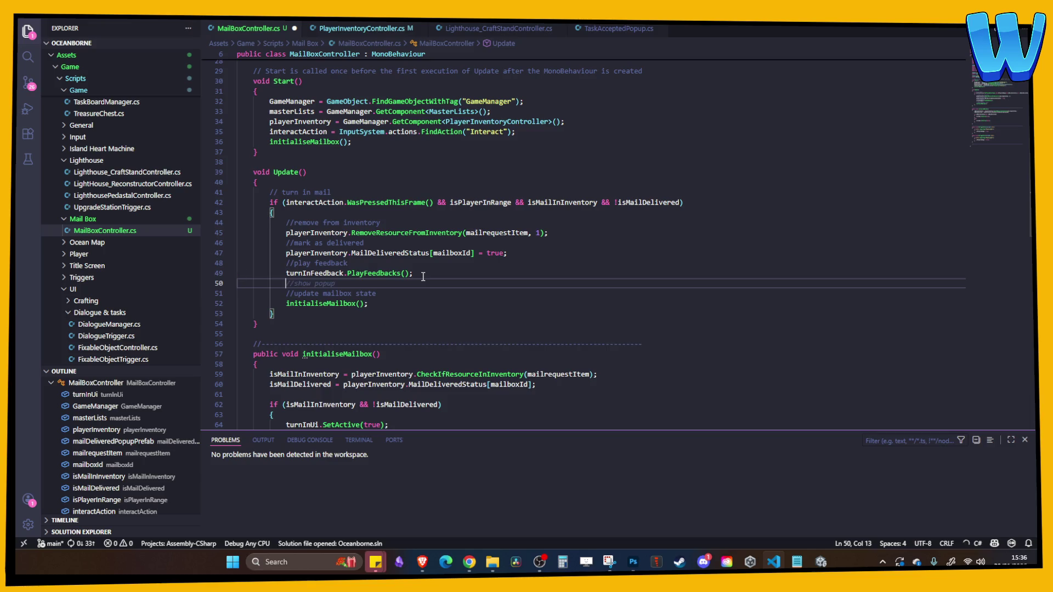
key(Tab)
key(Return)
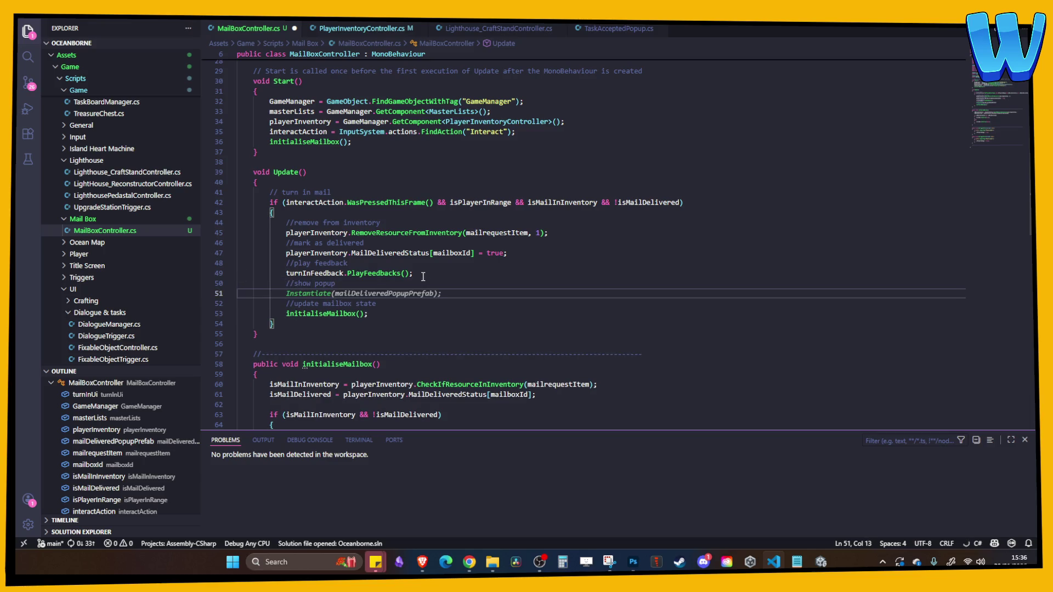
key(Tab)
key(Up)
click(360, 295)
key(ctrl+s)
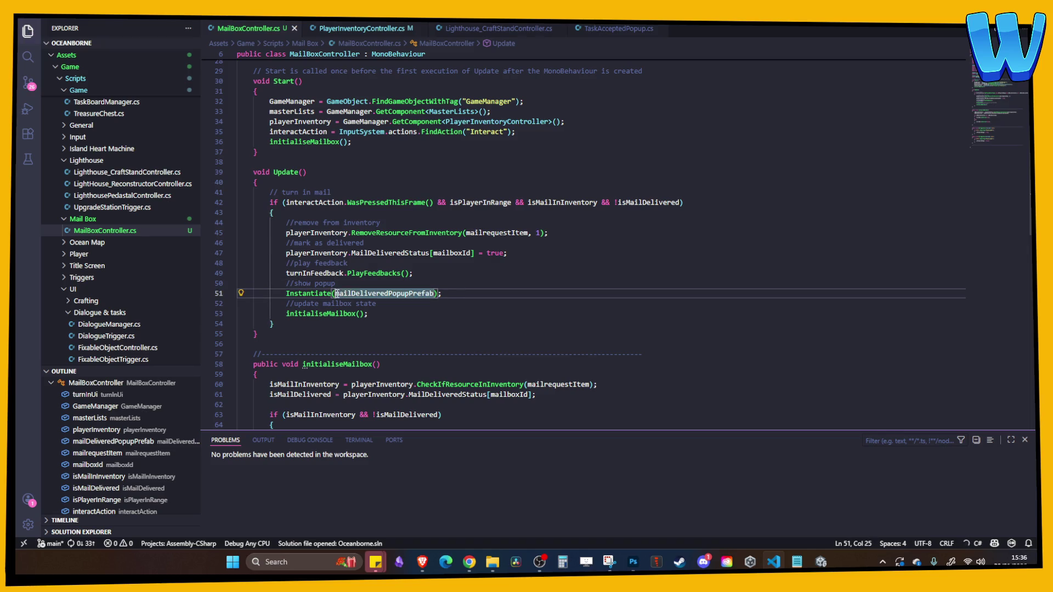
- Pass transform.position and Quaternion.identity to the Instantiate call and save
click(434, 294)
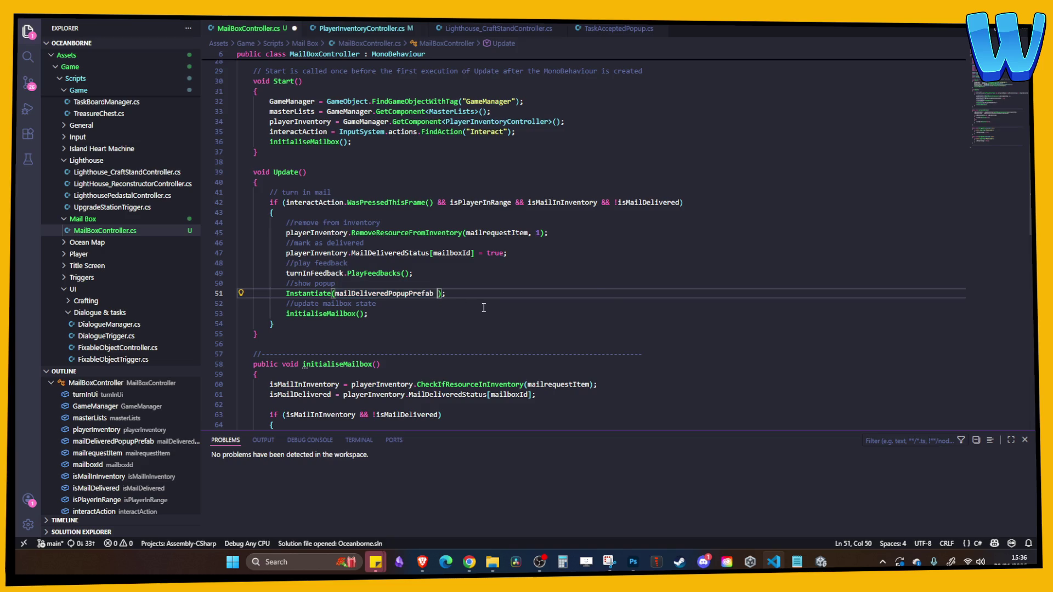
key(Tab)
key(ctrl+s)
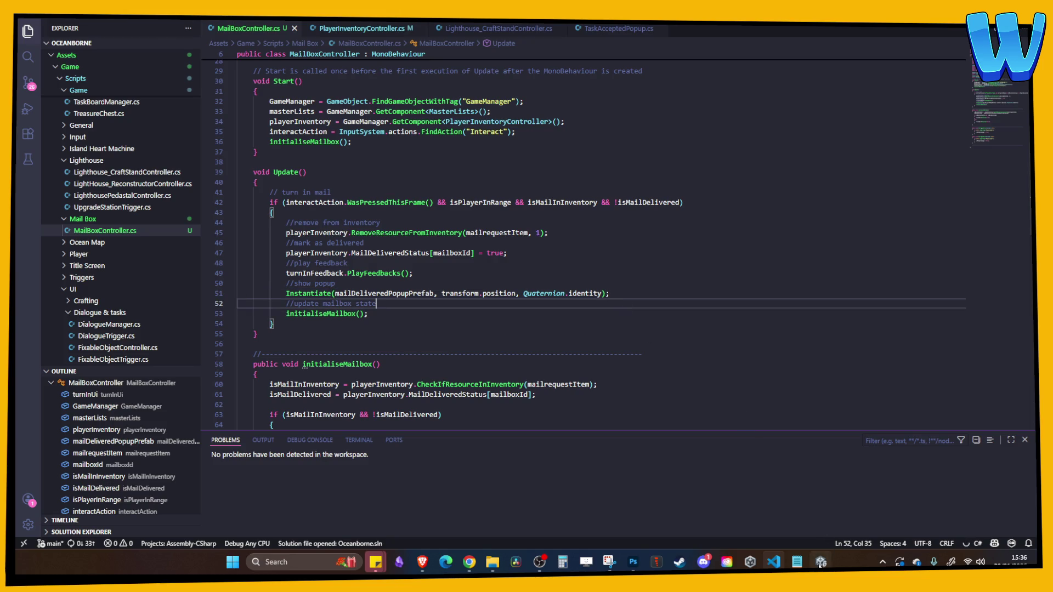
key(alt+Tab)
mouse_move(781, 552)
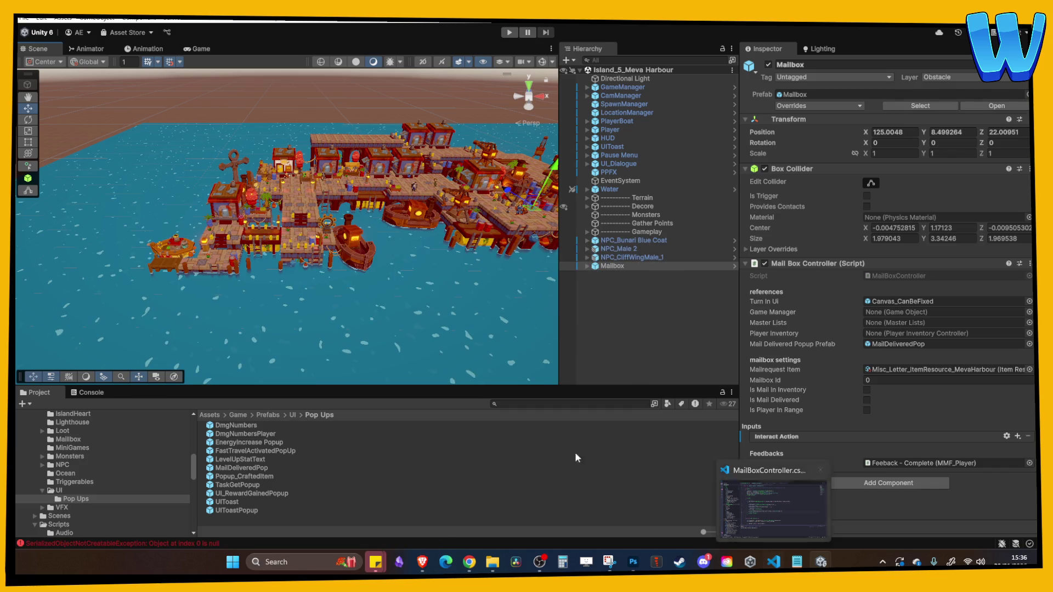
- Confirm the Console shows no compile errors and enter play mode
click(100, 393)
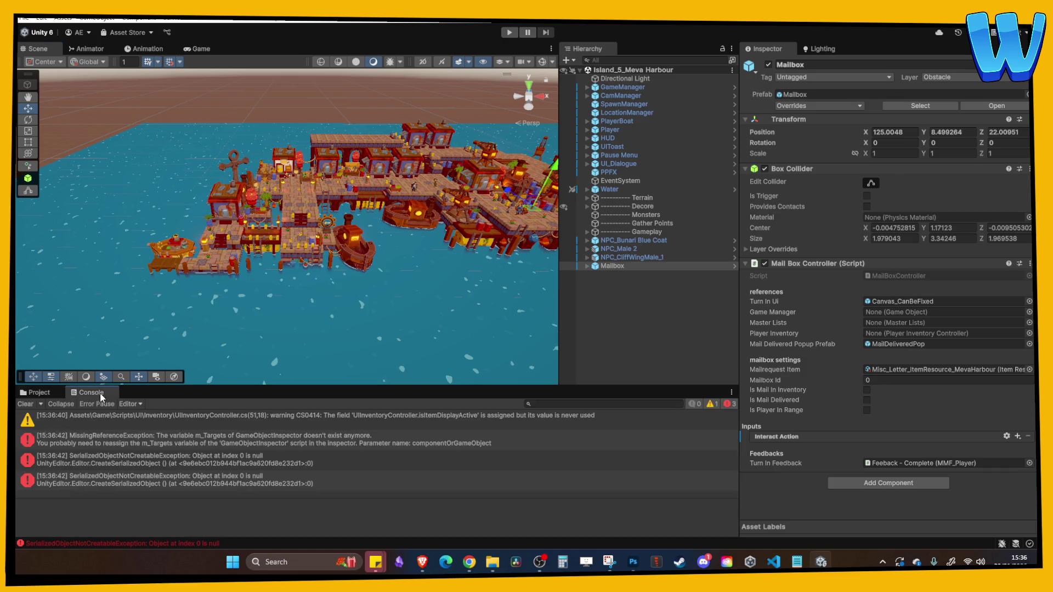
click(33, 393)
click(510, 33)
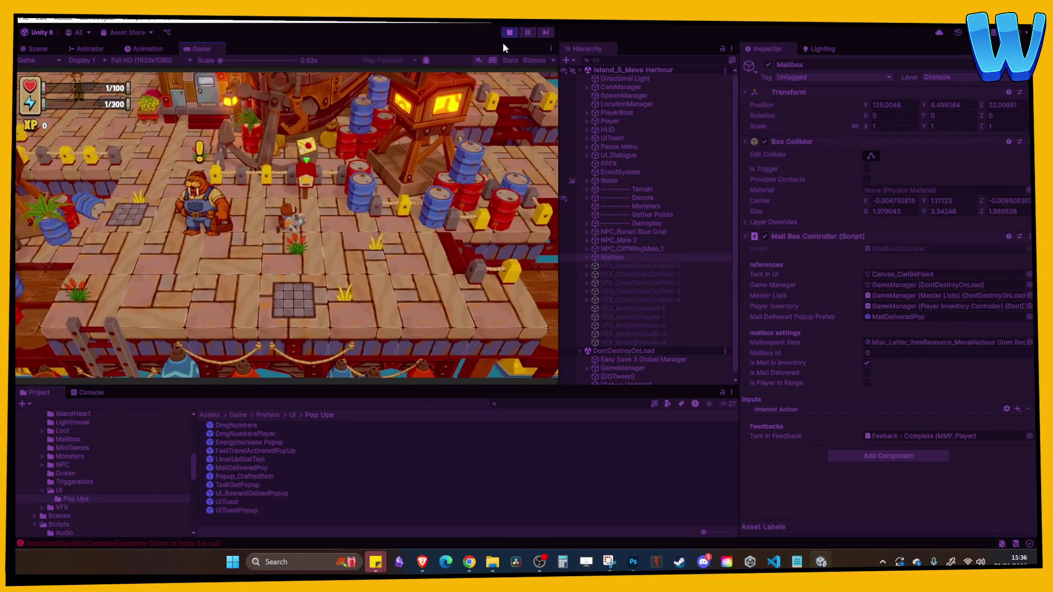
- Deliver mail at the harbour mailbox with E, walk around it, then stop play mode
key(e)
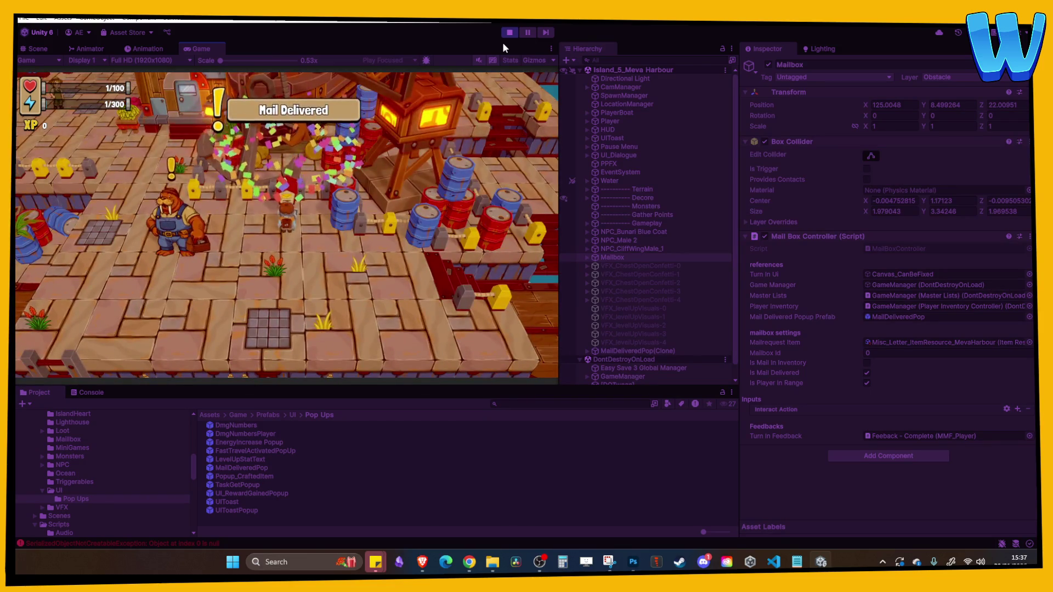
key(a)
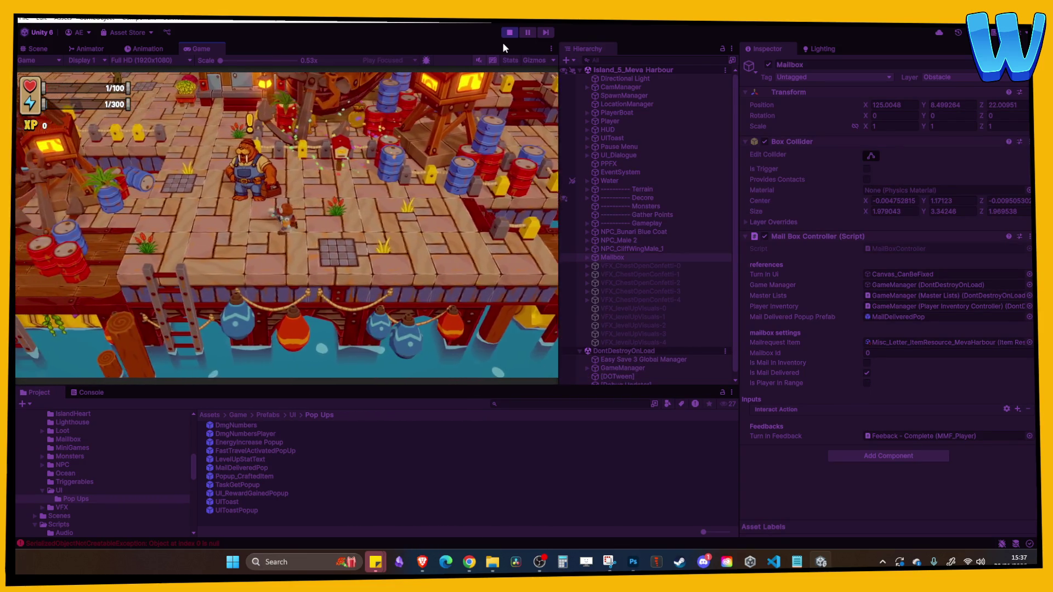
key(d)
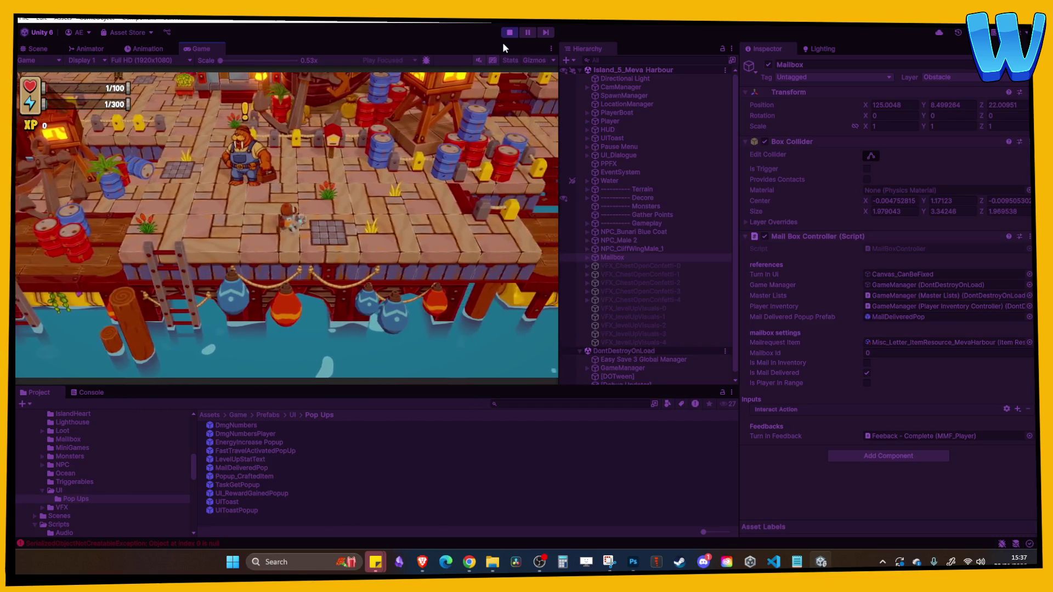
key(a)
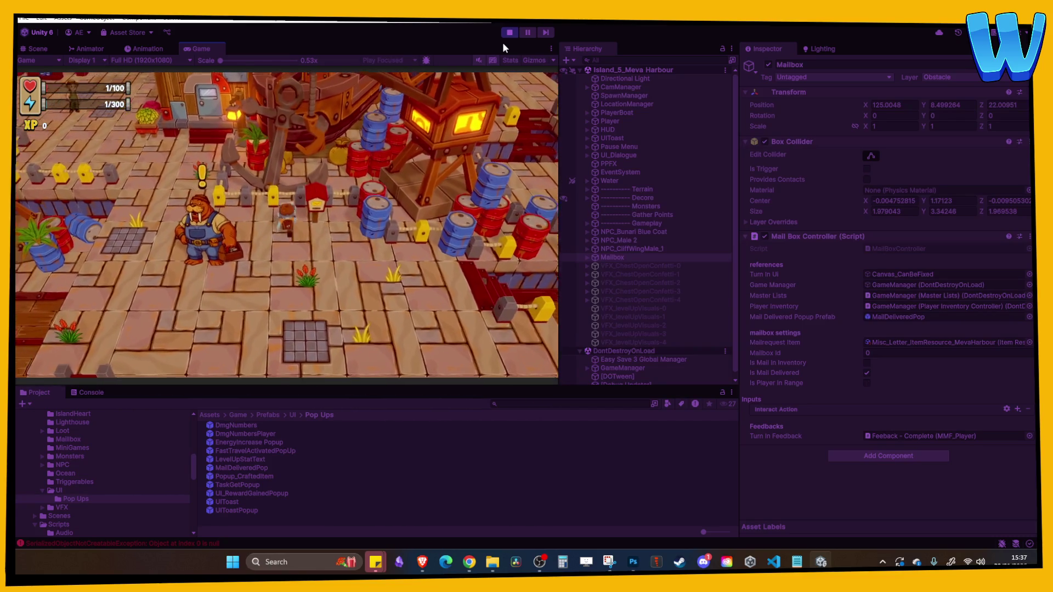
click(505, 32)
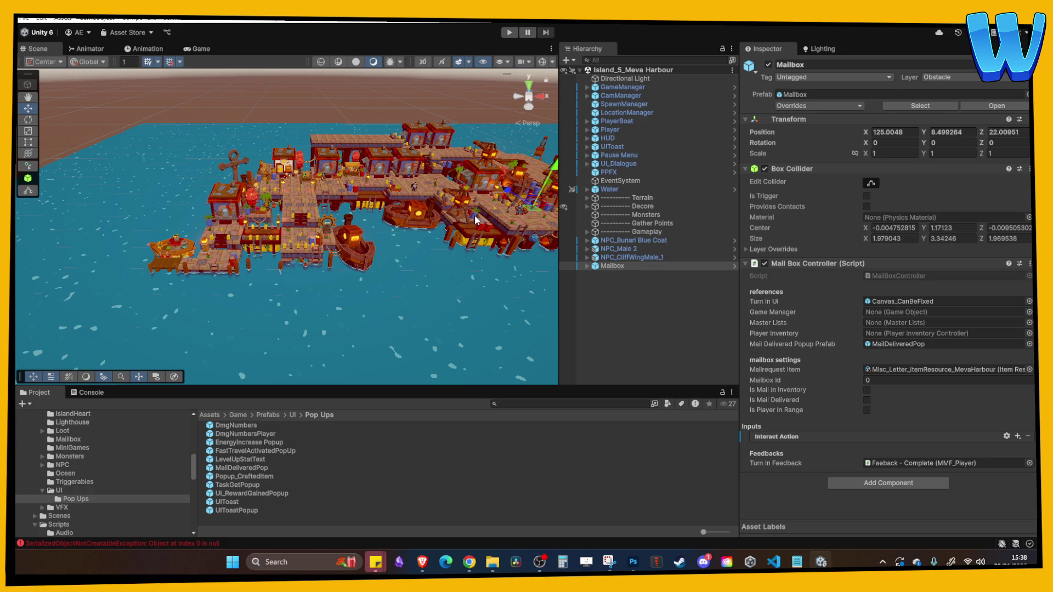
- Frame the Mailbox with F, zoom and orbit over the harbour docks, then return to MailBoxController.cs
key(f)
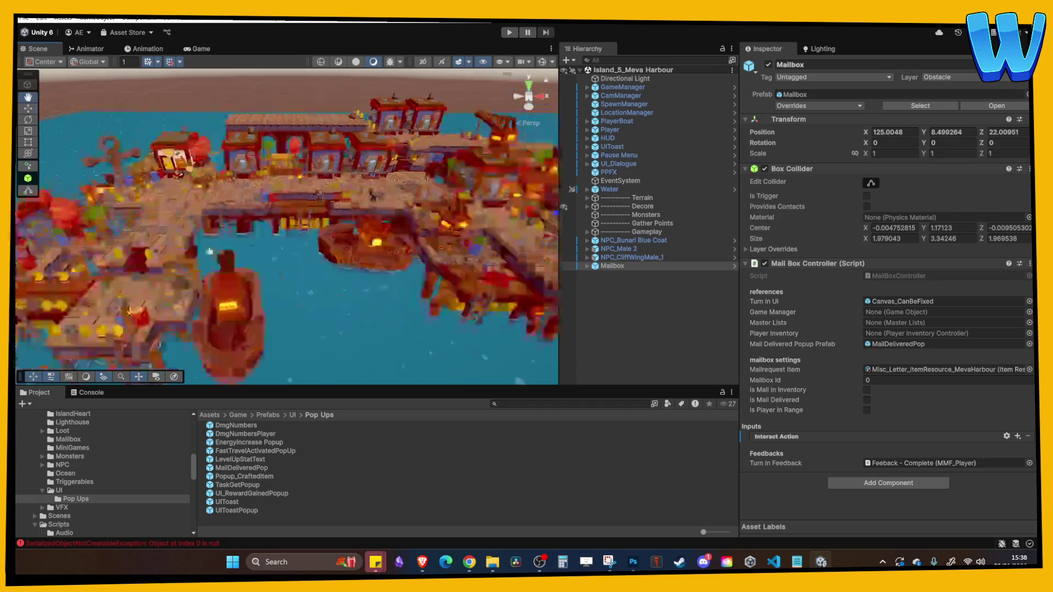
scroll(225, 281, up, 3)
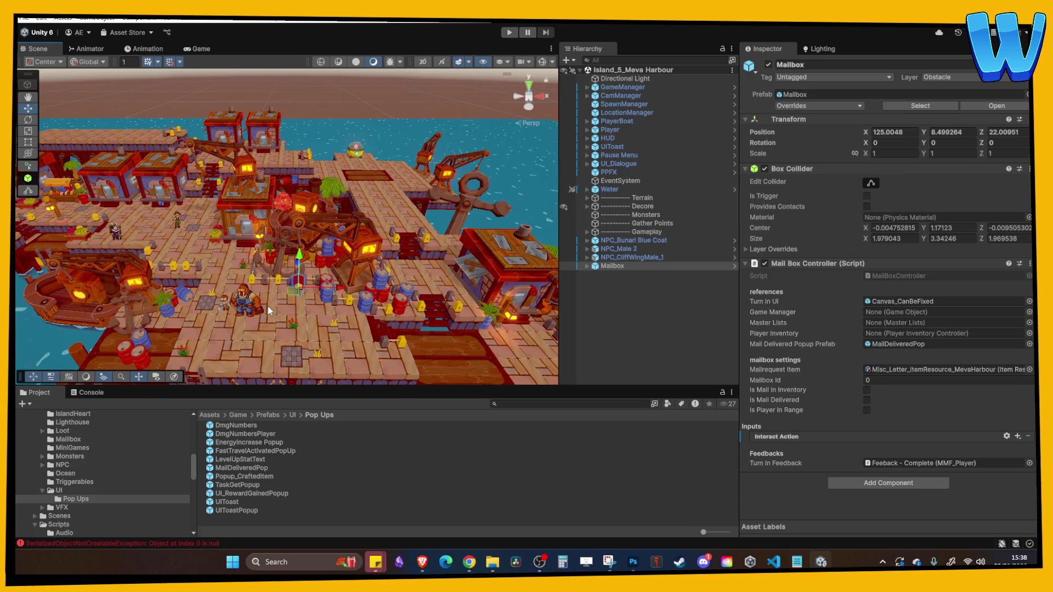
mouse_move(230, 297)
mouse_down()
mouse_move(384, 232)
mouse_move(358, 217)
mouse_up()
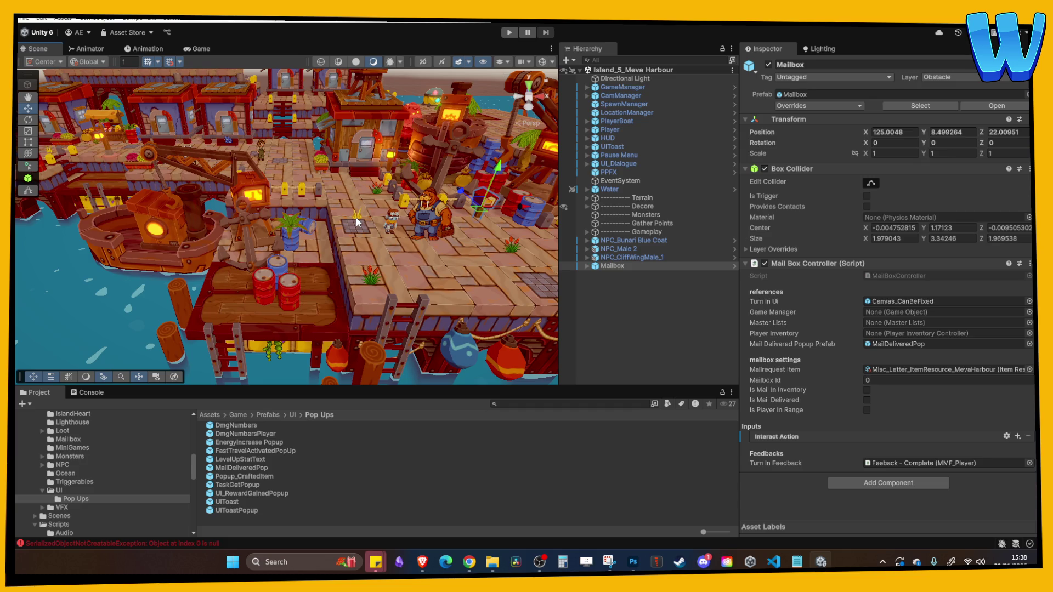
click(420, 560)
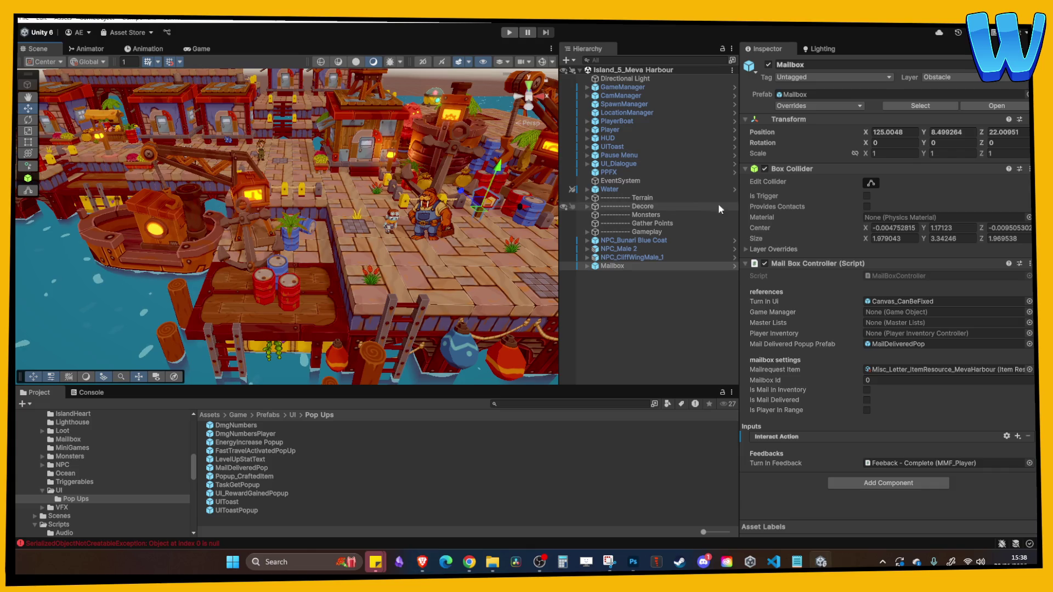
mouse_move(761, 213)
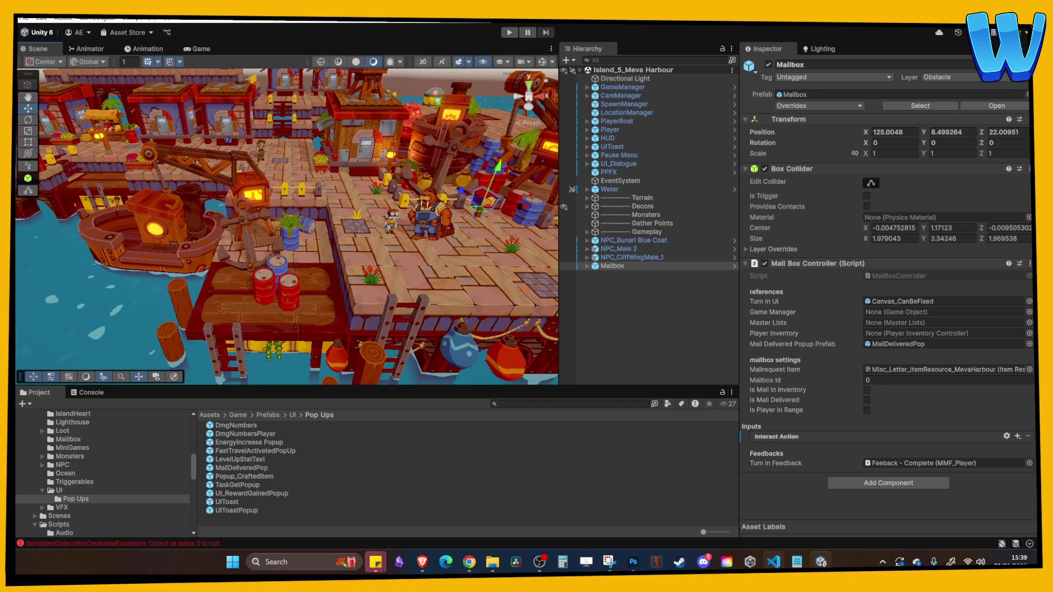
click(773, 562)
scroll(357, 246, down, 4)
- Restore the comment above Update, replace its text with a row of dashes, and save
click(357, 247)
scroll(357, 245, up, 10)
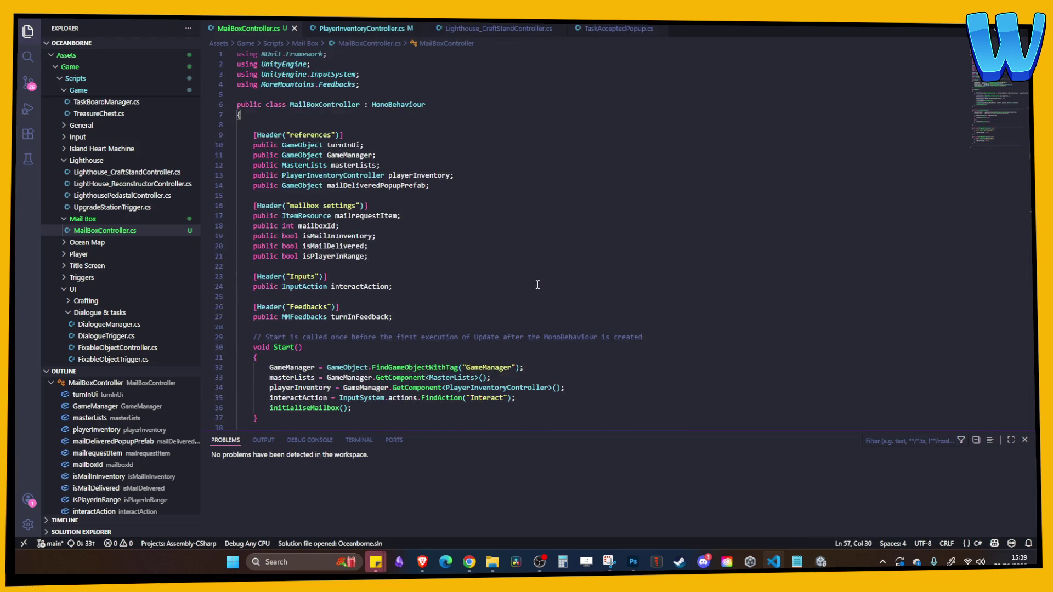
scroll(537, 284, down, 12)
scroll(364, 220, up, 5)
click(319, 214)
key(ctrl+z)
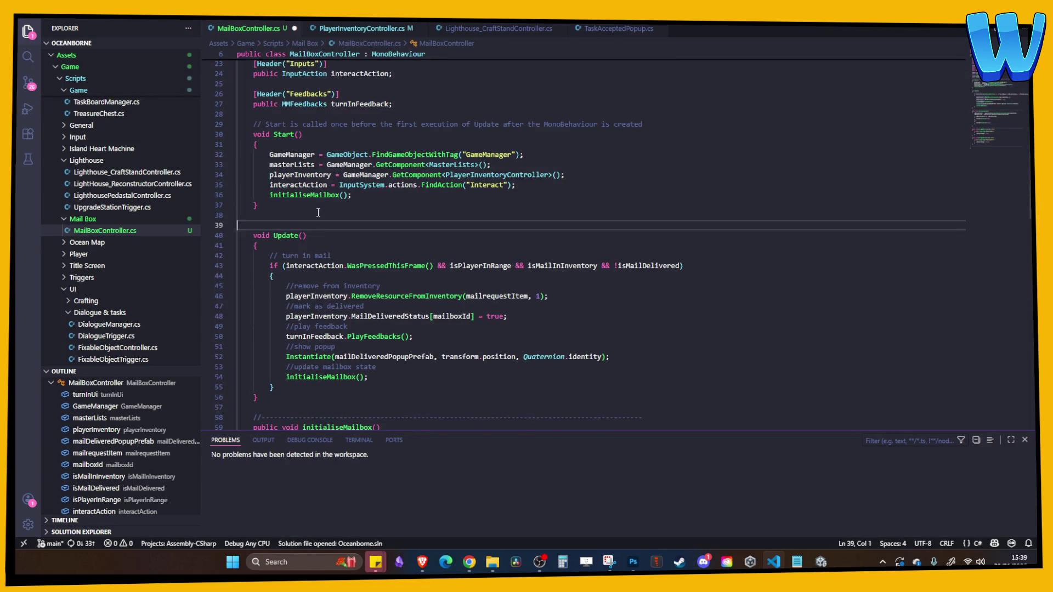
key(End)
key(ctrl+BackSpace)
key(ctrl+BackSpace)
key(ctrl+BackSpace)
text(---------------------------------------------------------------------------------------------)
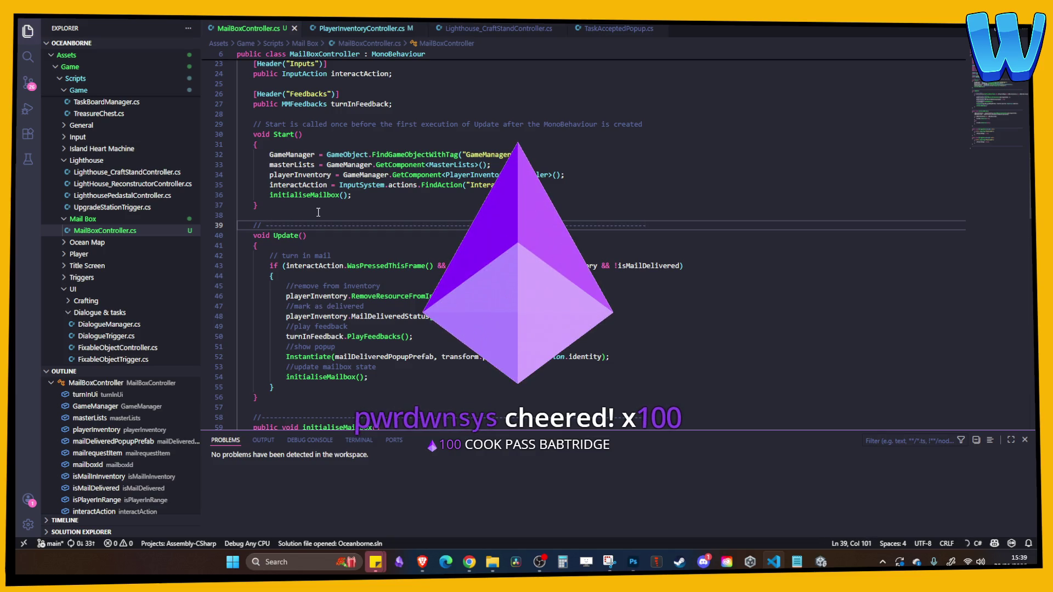
key(ctrl+s)
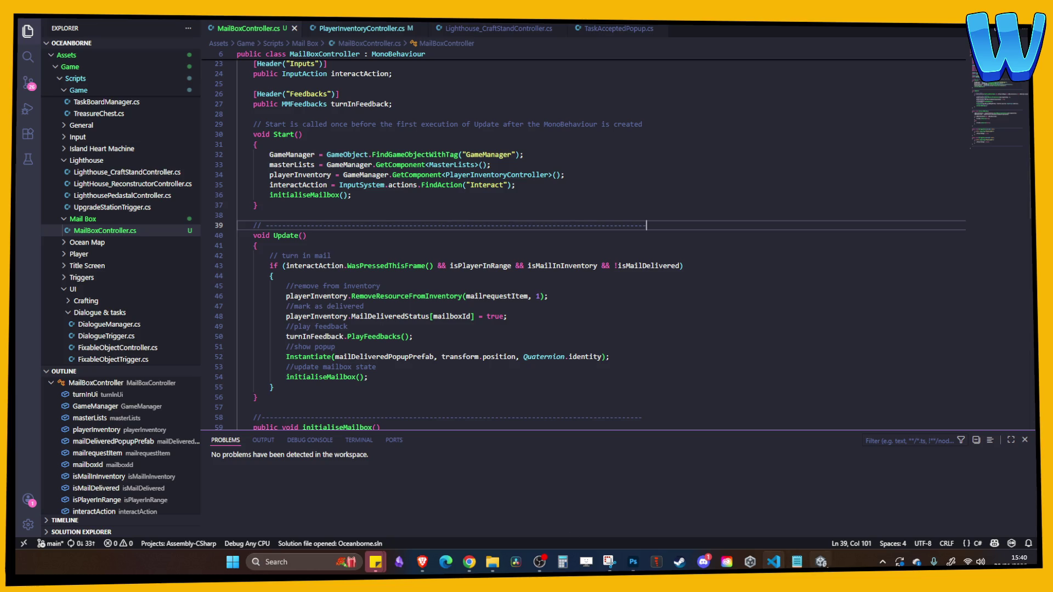
key(alt+Tab)
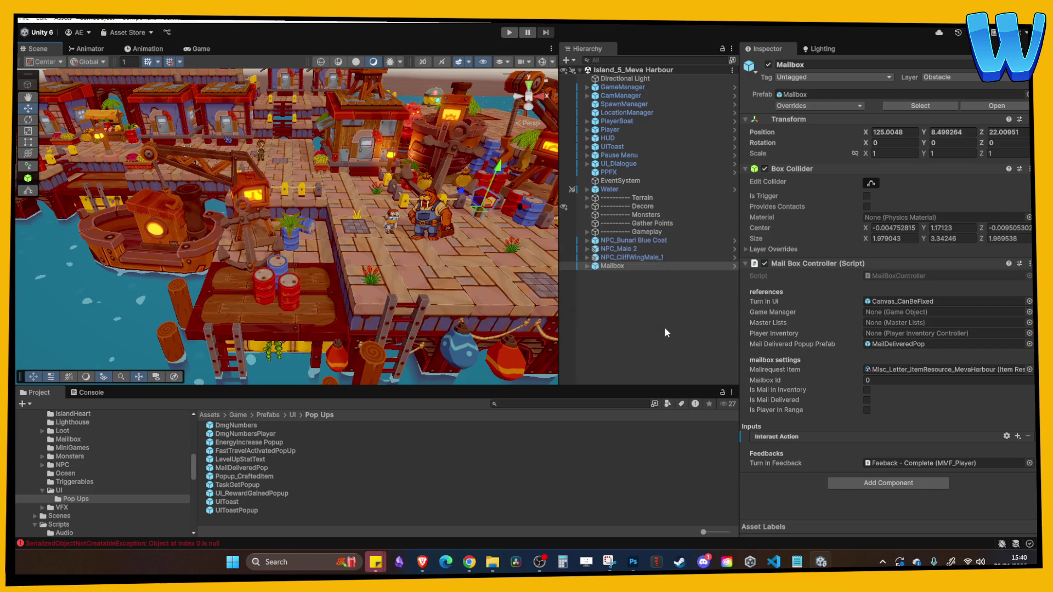
- Move the NPC objects and Mailbox into the Gameplay group in the hierarchy, then collapse Gameplay
click(657, 328)
click(628, 206)
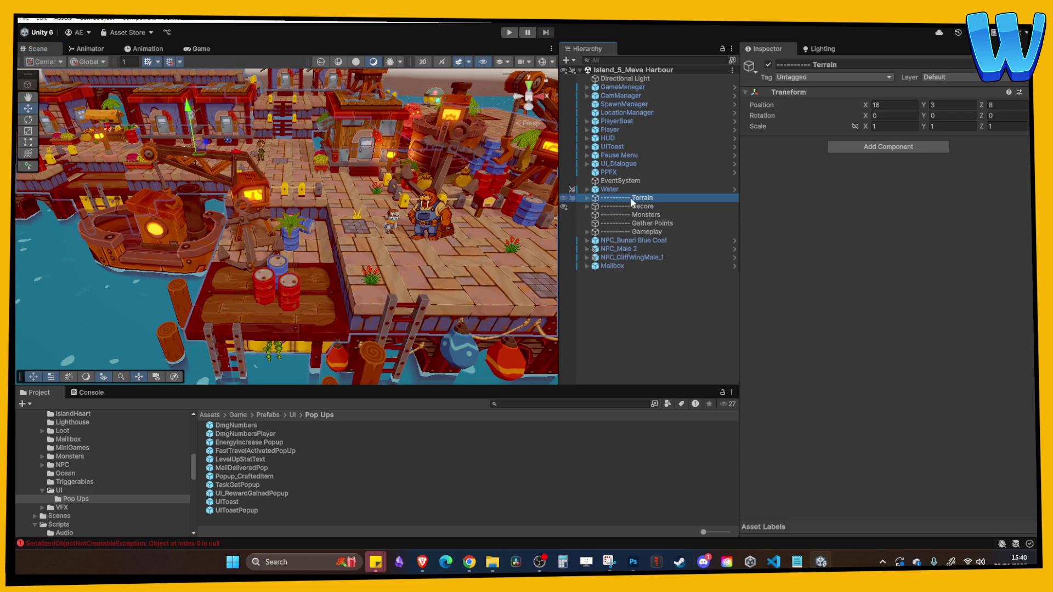
click(639, 216)
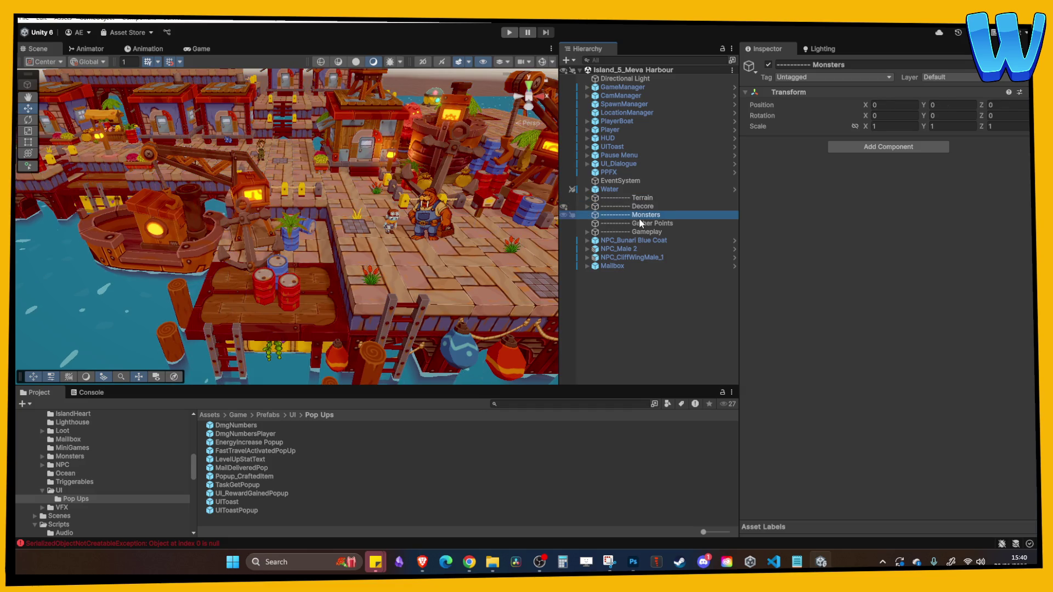
click(643, 225)
click(644, 232)
click(638, 242)
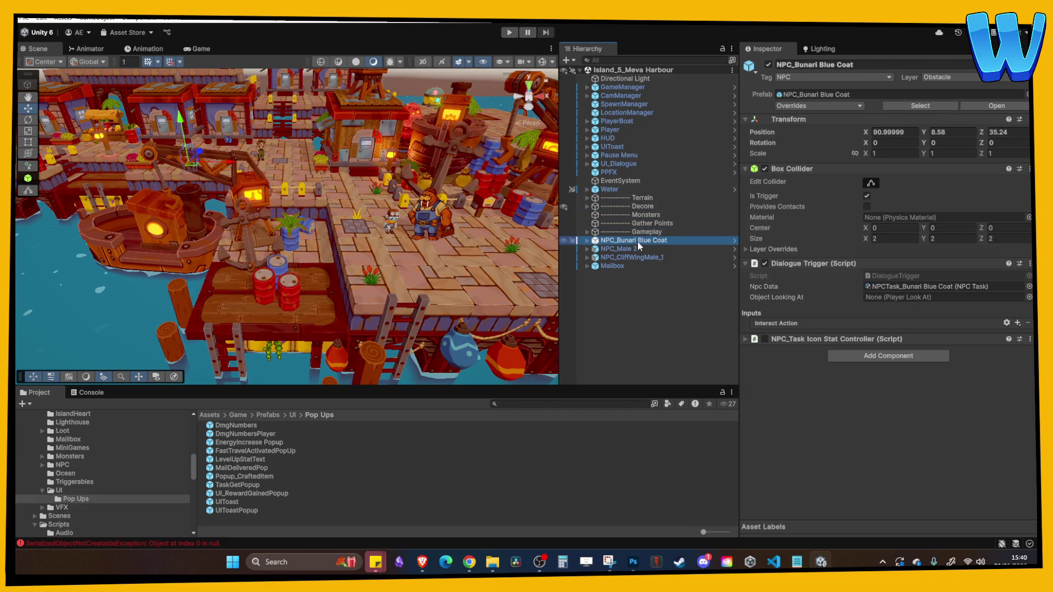
shift+click(620, 267)
drag(620, 268, 650, 231)
click(643, 354)
click(588, 232)
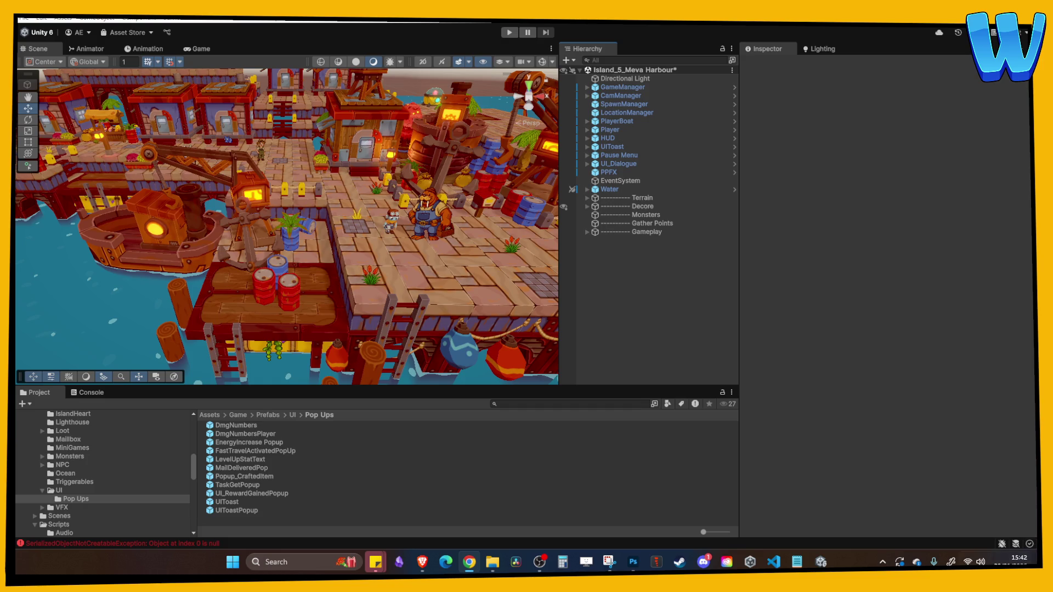
- Start the game and walk the player right to the mailbox to deliver mail
scroll(76, 461, up, 5)
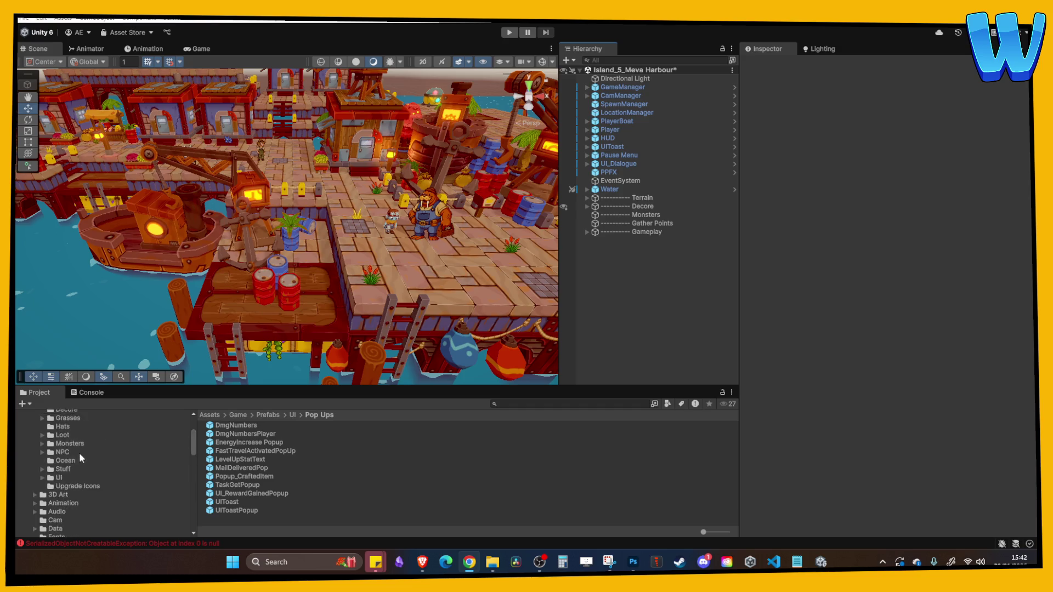
click(509, 33)
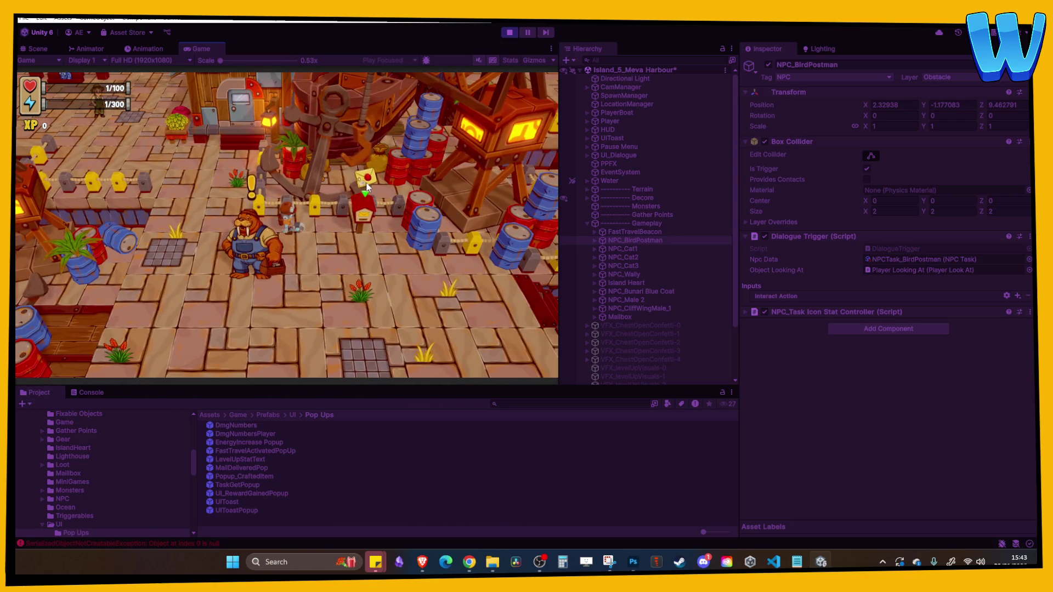
key(d)
key(d)
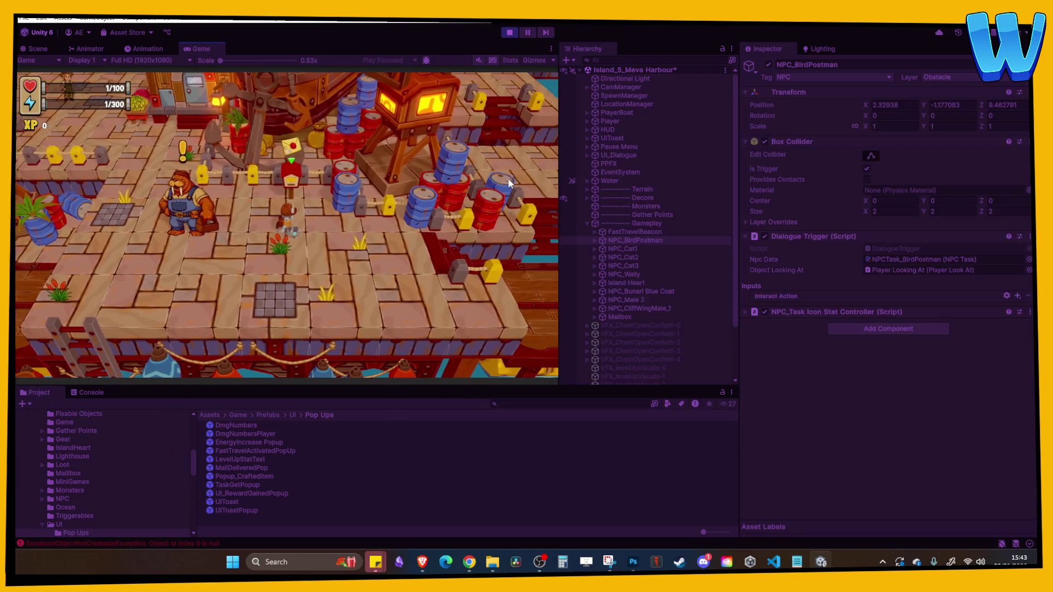
key(e)
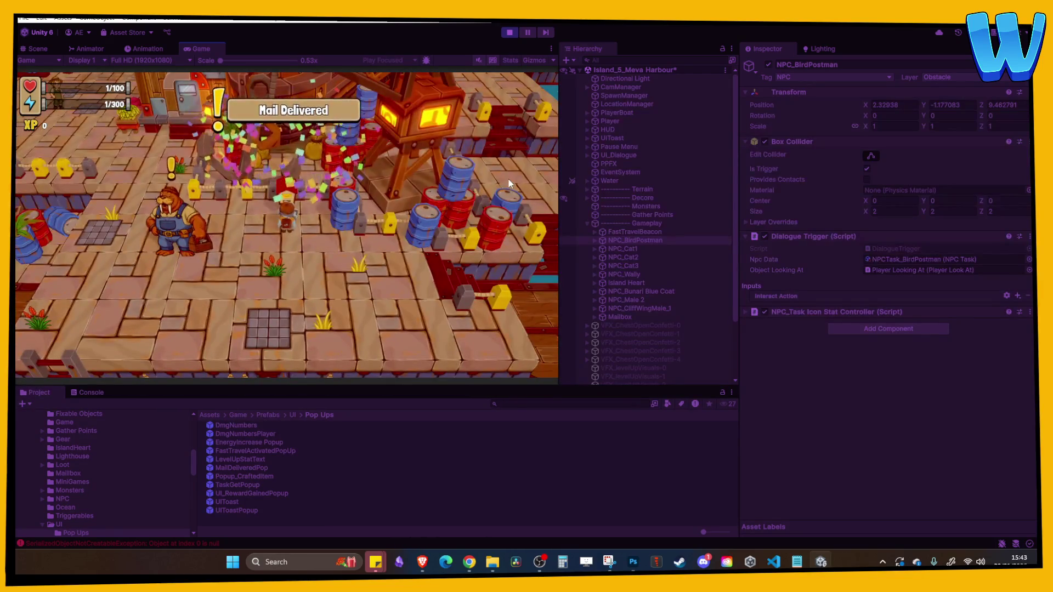
- Walk the player back down across the dock, then stop the playtest
key(s)
key(i)
key(i)
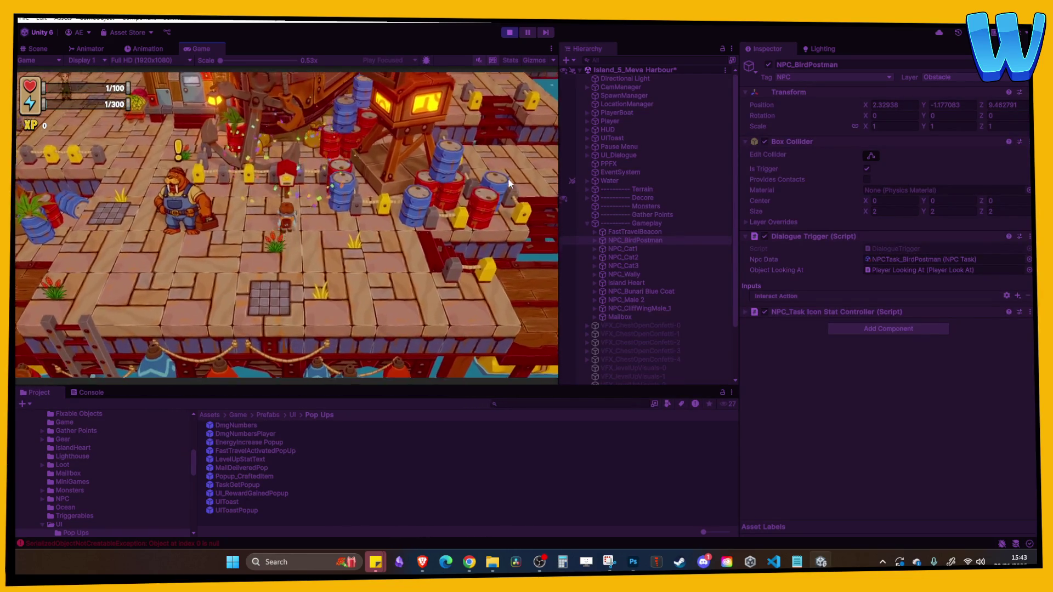
key(a)
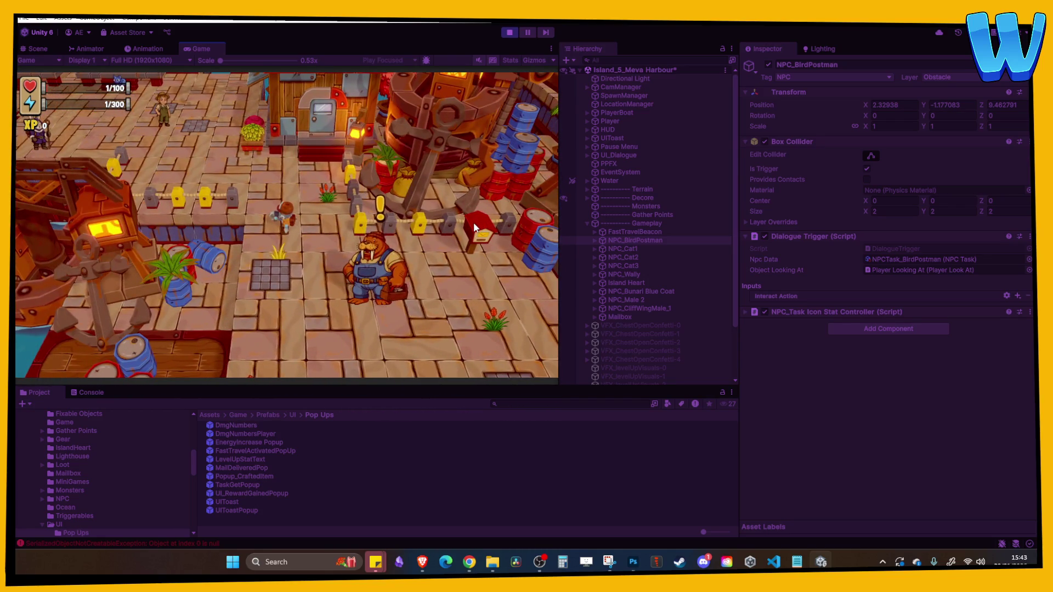
click(506, 33)
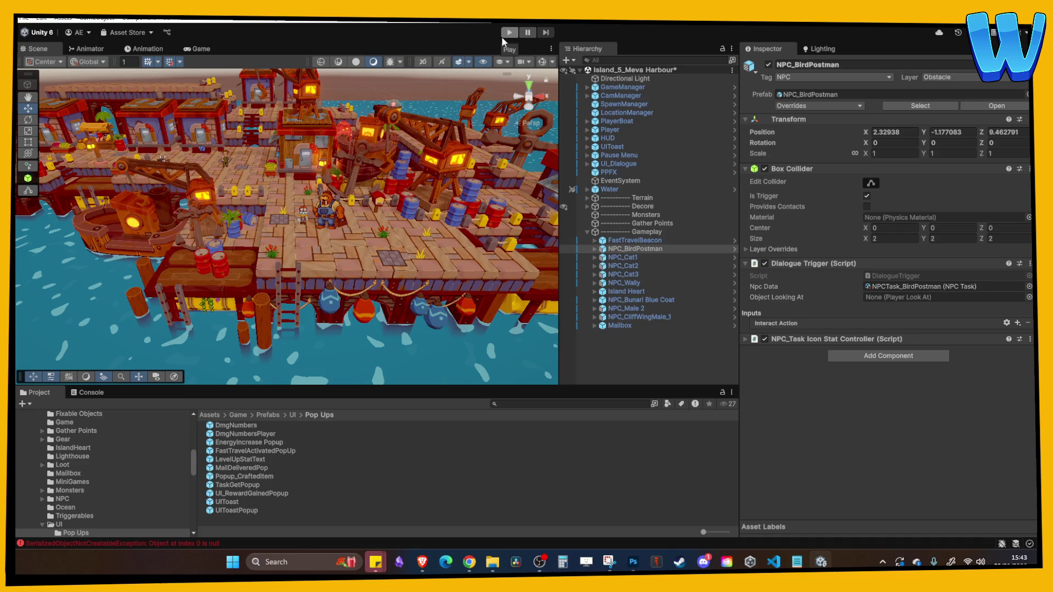
scroll(361, 279, up, 5)
scroll(361, 279, up, 8)
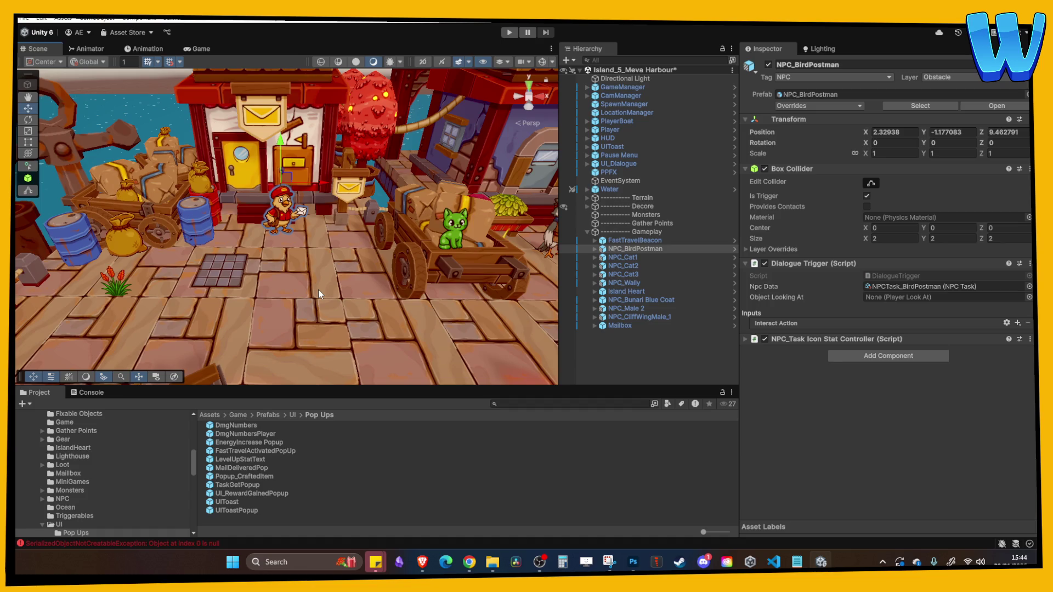
scroll(318, 290, down, 8)
drag(343, 229, 202, 238)
scroll(220, 241, up, 10)
key(w)
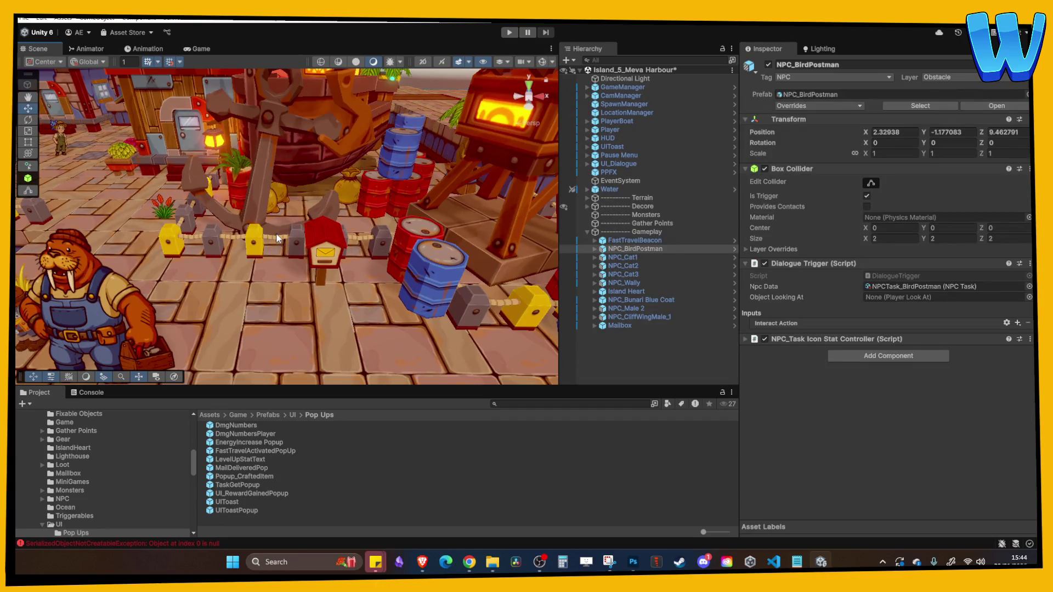
scroll(277, 238, down, 5)
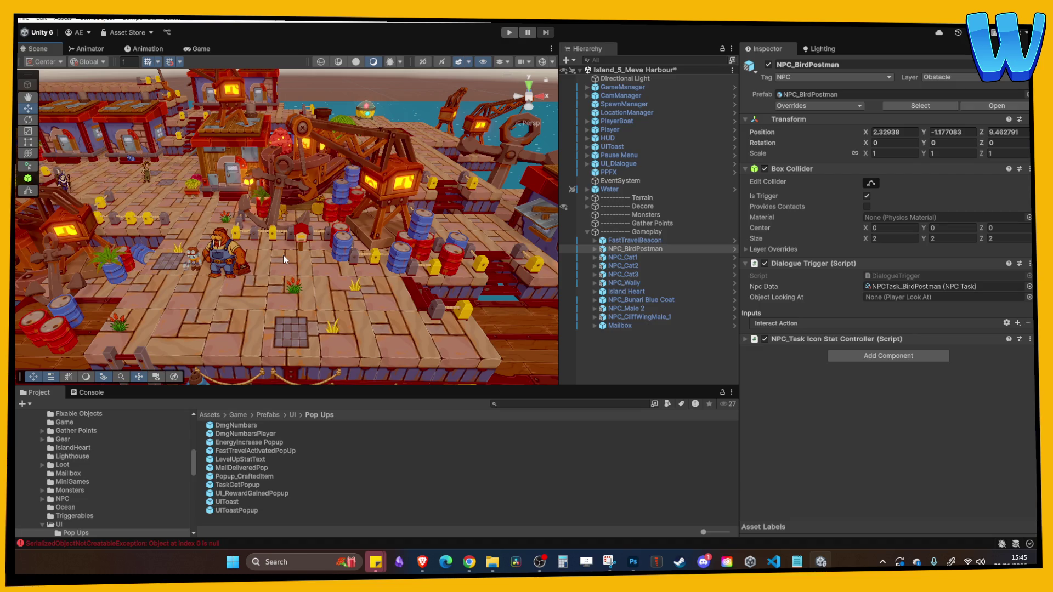
click(509, 32)
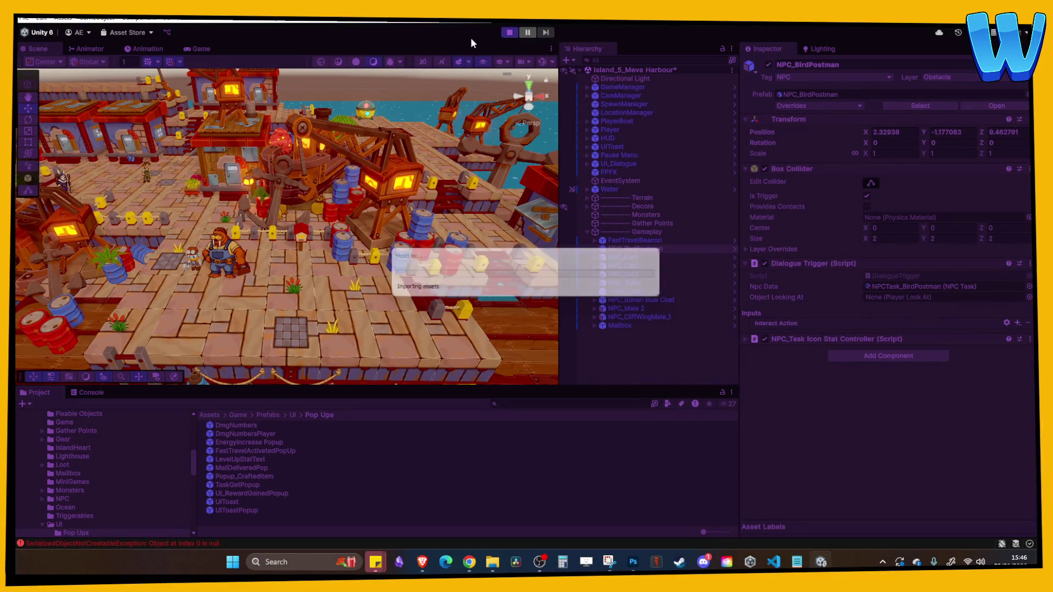
key(i)
key(e)
key(Down)
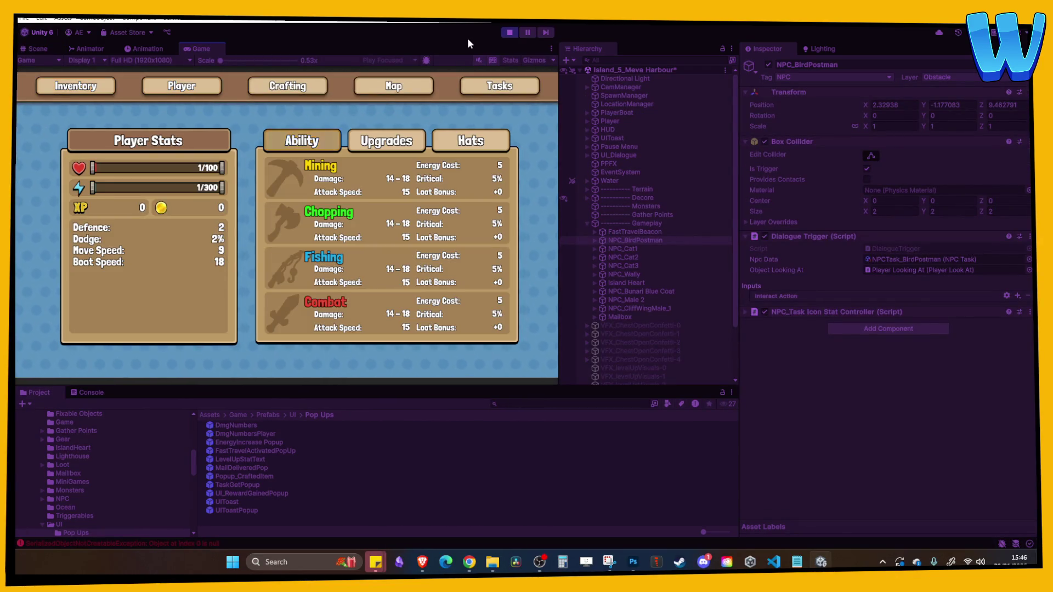
key(Right)
key(Right)
key(Right)
key(Up)
key(Left)
key(Right)
key(Right)
key(Left)
key(Right)
key(Right)
key(Left)
key(Left)
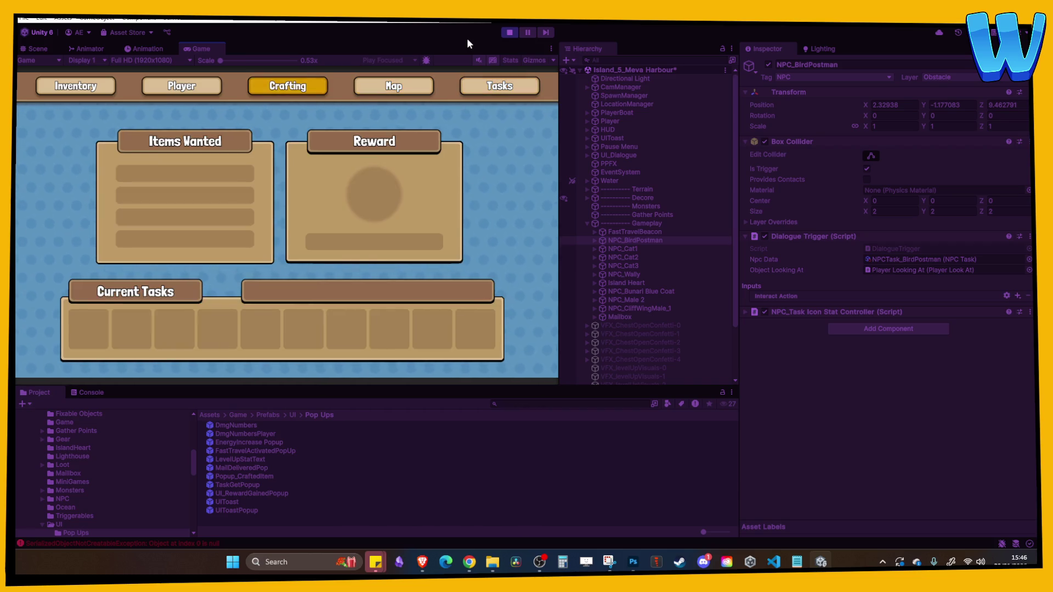
key(Left)
key(Left)
key(Right)
key(Escape)
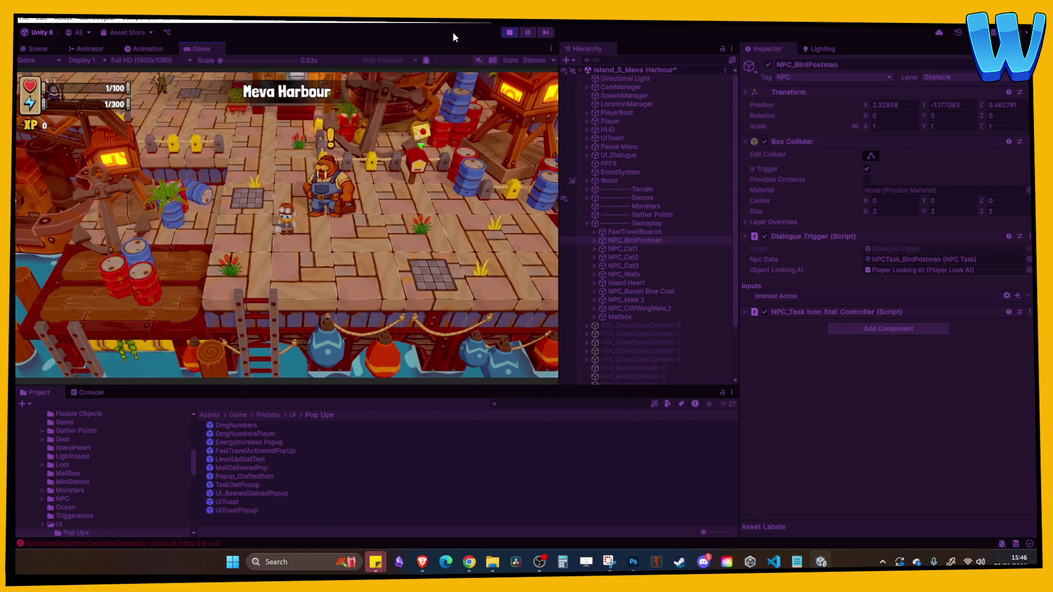
click(510, 32)
scroll(110, 489, down, 10)
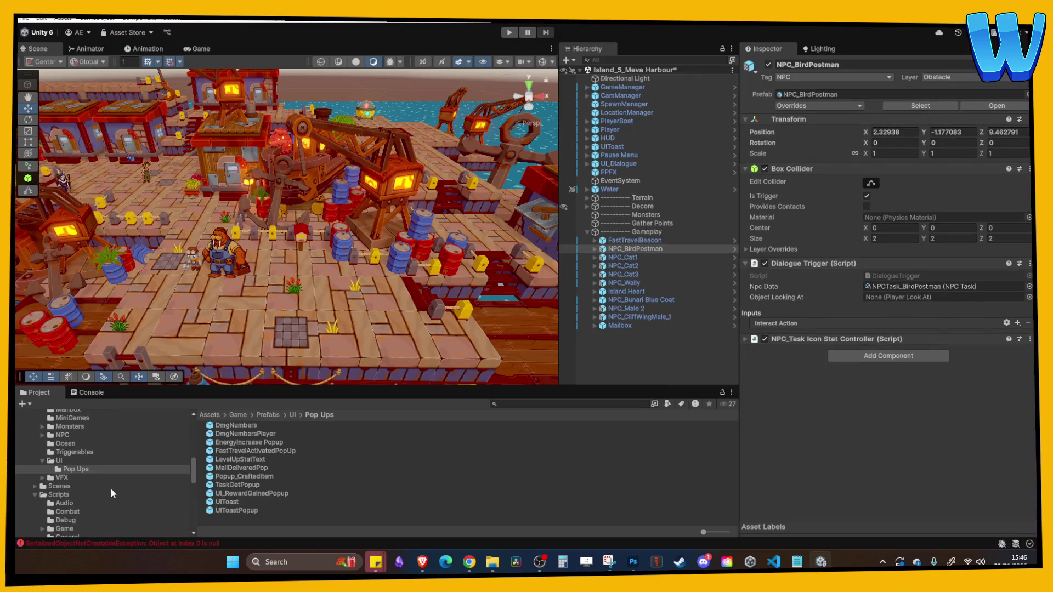
- Open Lighthouse_1 from the Scenes folder and run it in Play mode
click(65, 482)
click(59, 423)
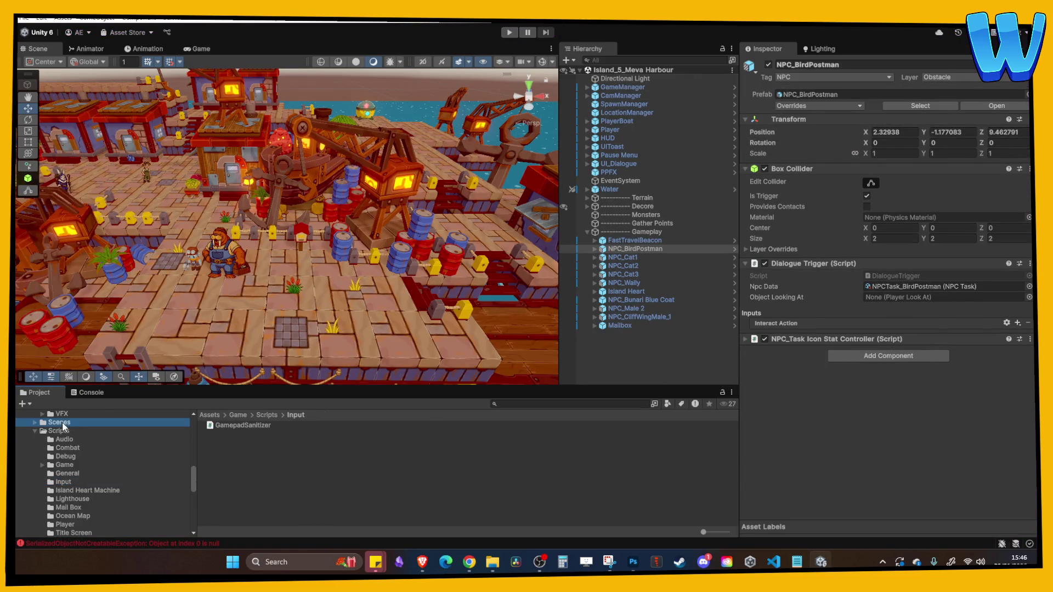
scroll(271, 483, down, 3)
click(245, 480)
double_click(244, 480)
click(508, 31)
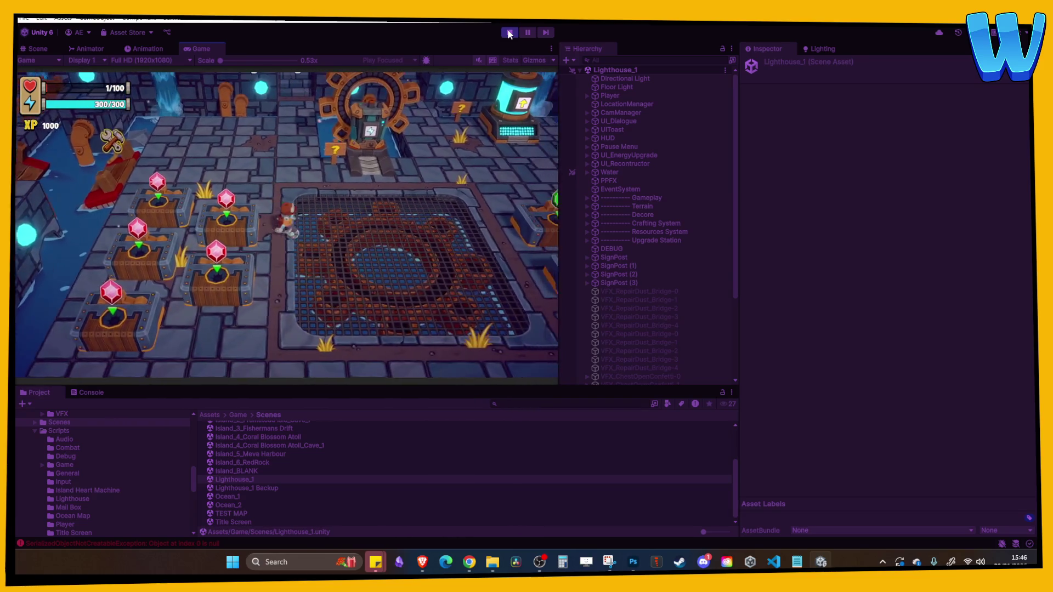
- Walk the player up to the upgrade station and open the ability upgrade tree
key(d)
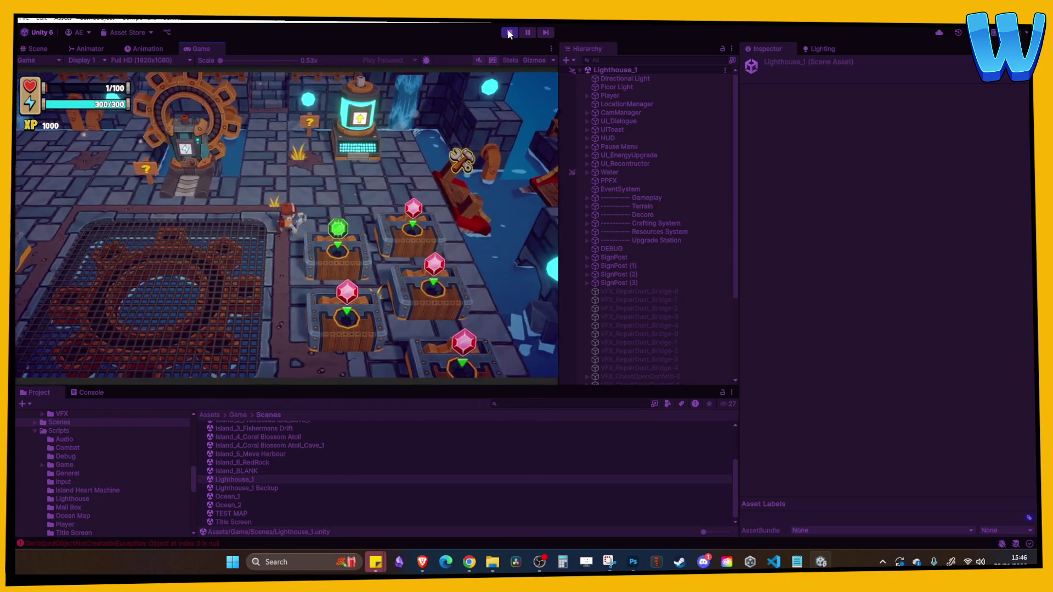
key(i)
key(i)
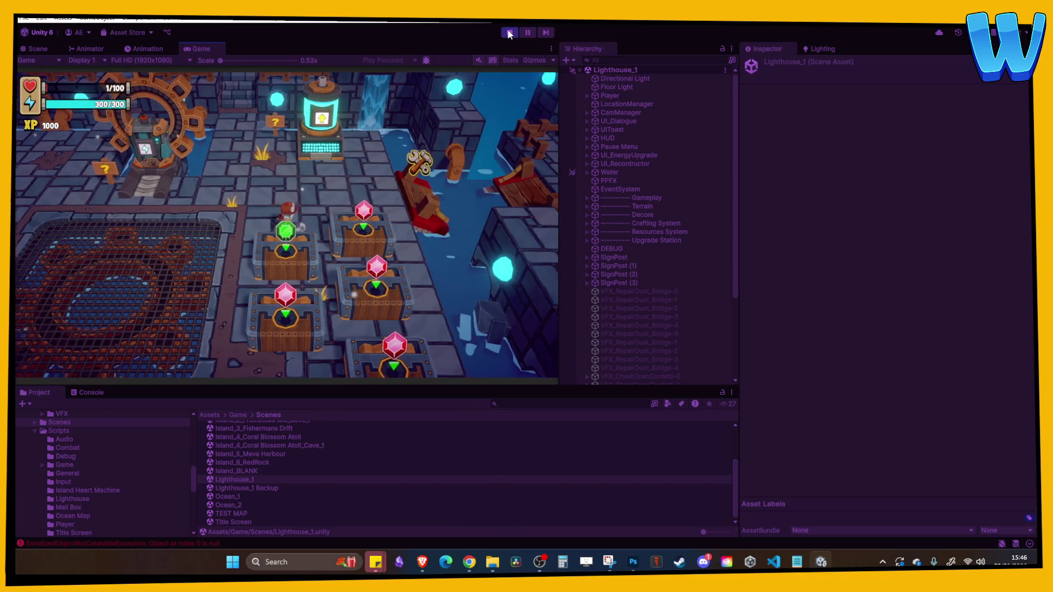
key(w)
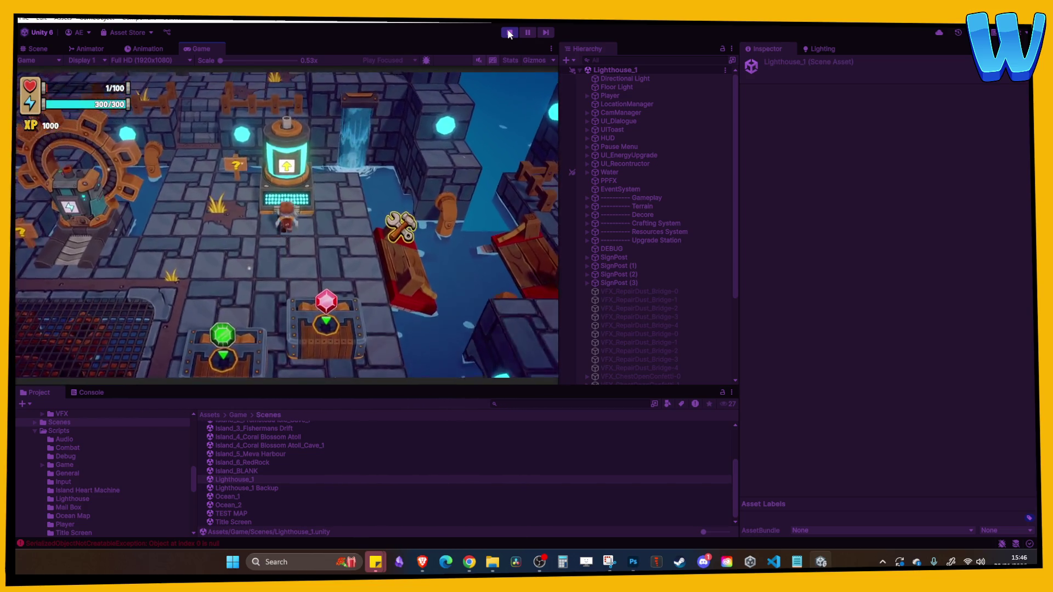
key(e)
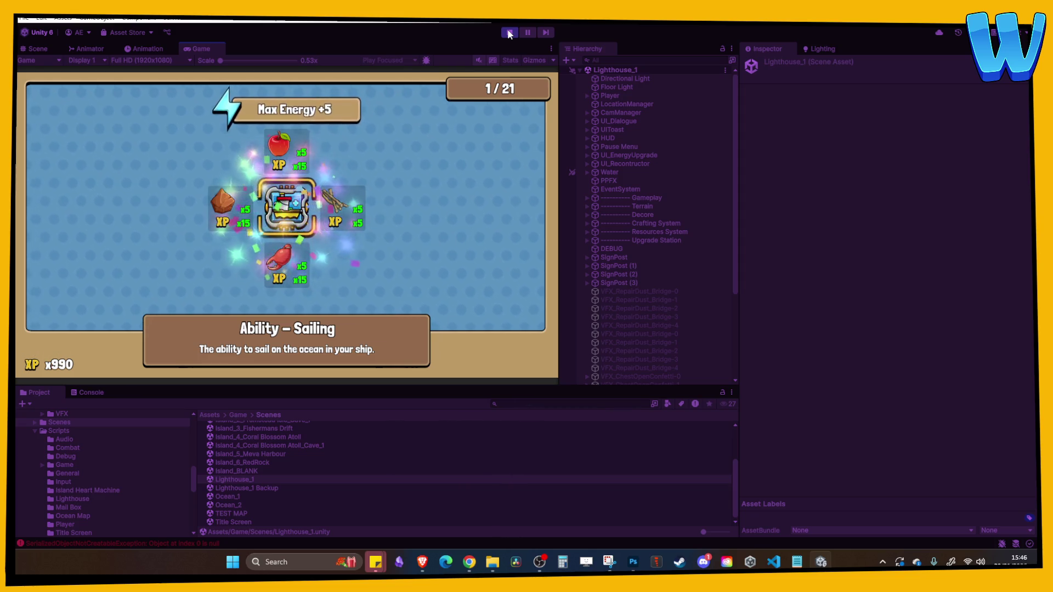
- Browse the upgrade tree through Chopping, Combat, Fishing, Mining and Health +20 nodes to Drill
key(d)
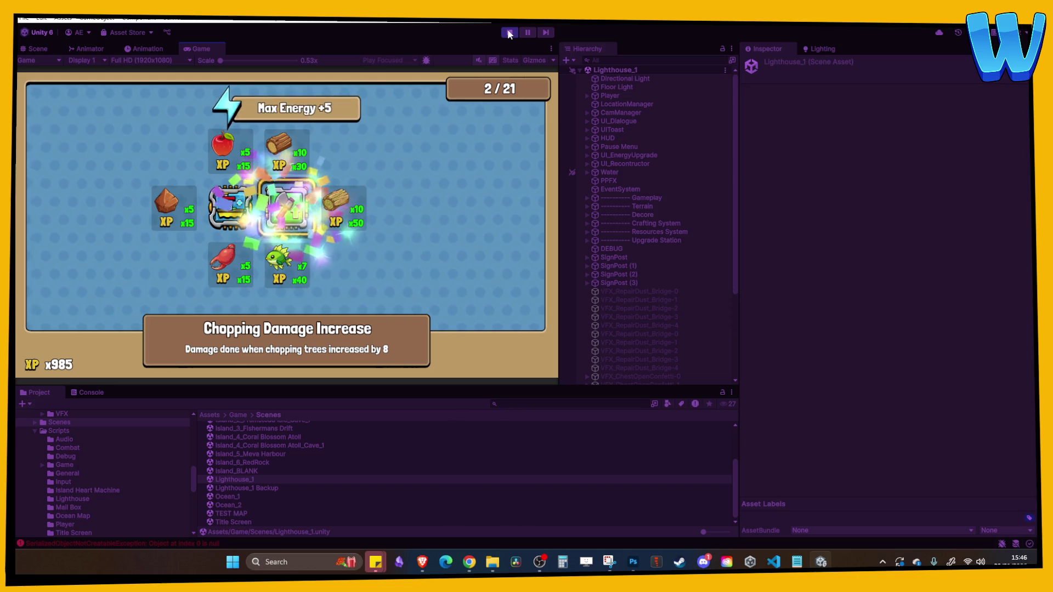
key(s)
key(a)
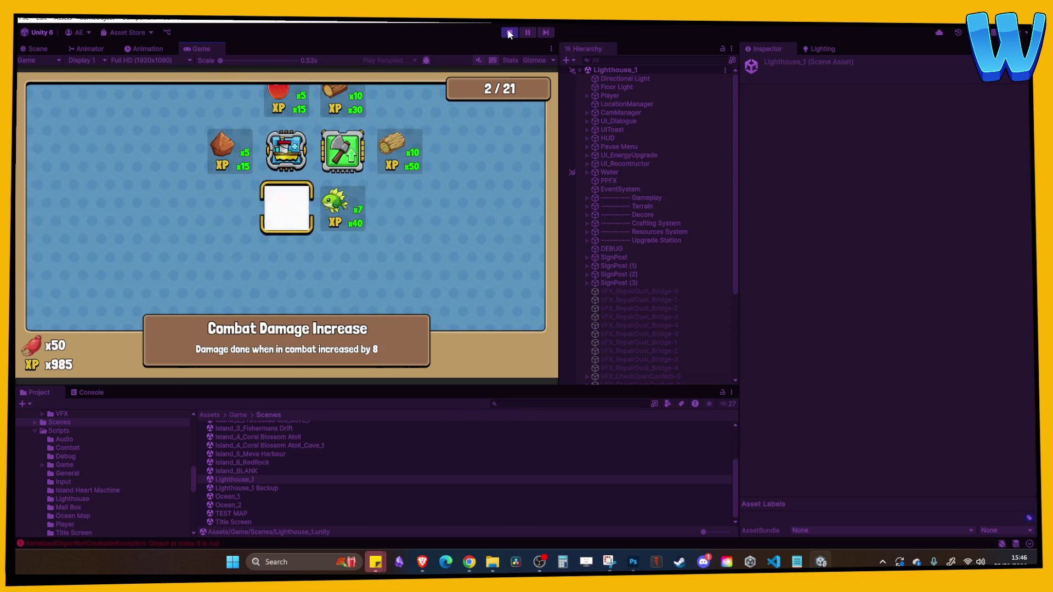
key(a)
key(s)
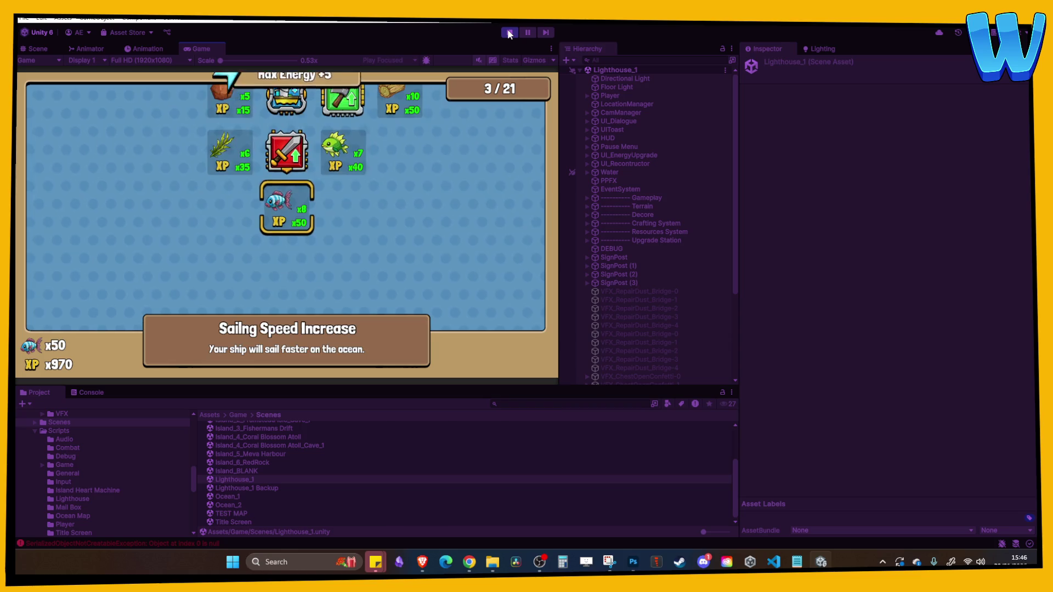
key(w)
key(w)
key(a)
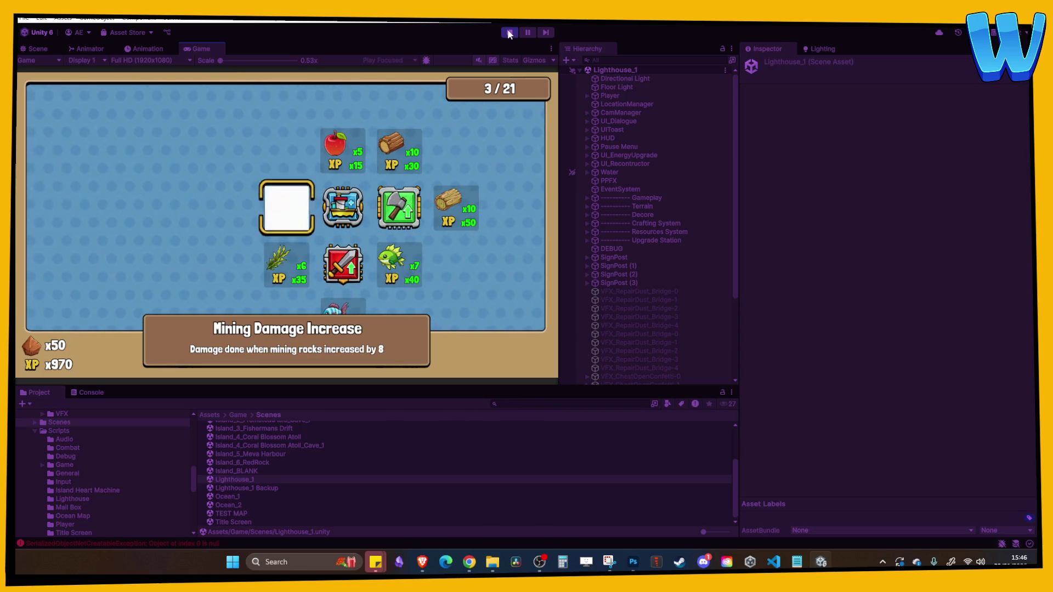
key(a)
key(d)
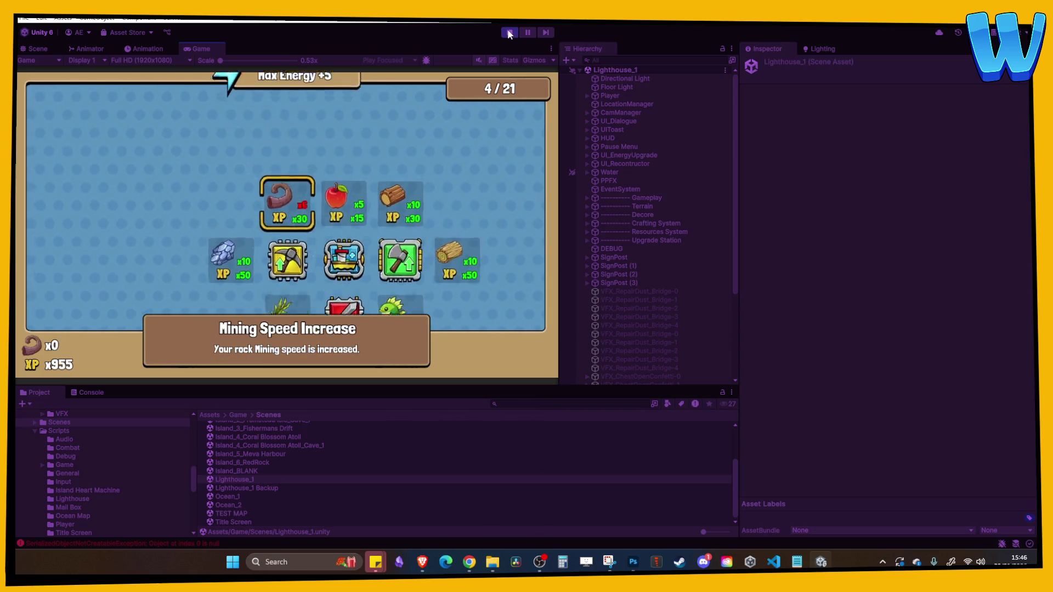
key(d)
key(w)
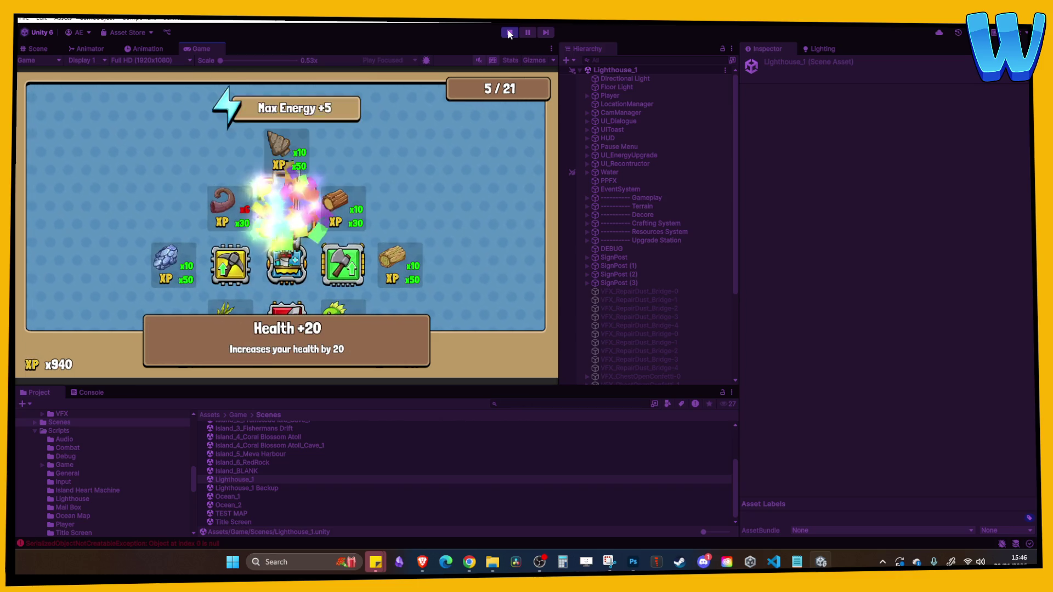
key(w)
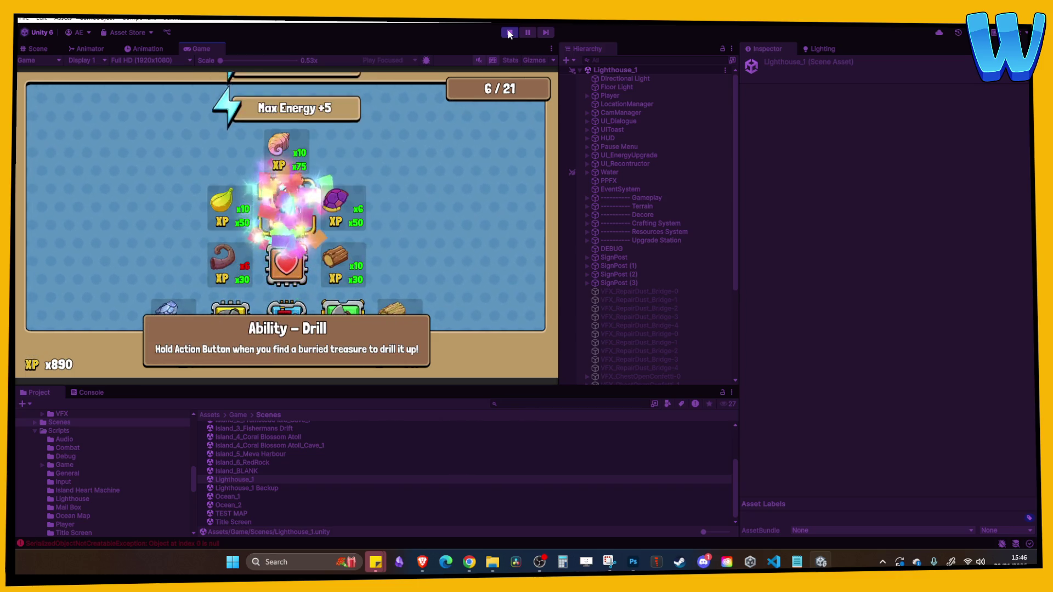
- Unlock Sailing Speed Increase, look over neighbouring upgrades, then stop the play test
key(s)
key(s)
key(s)
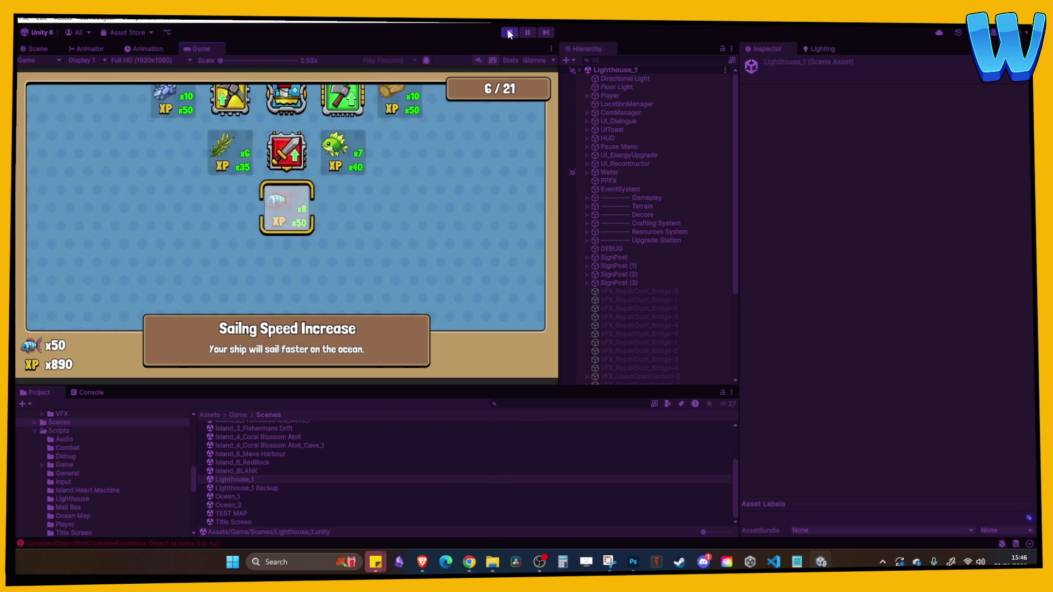
key(s)
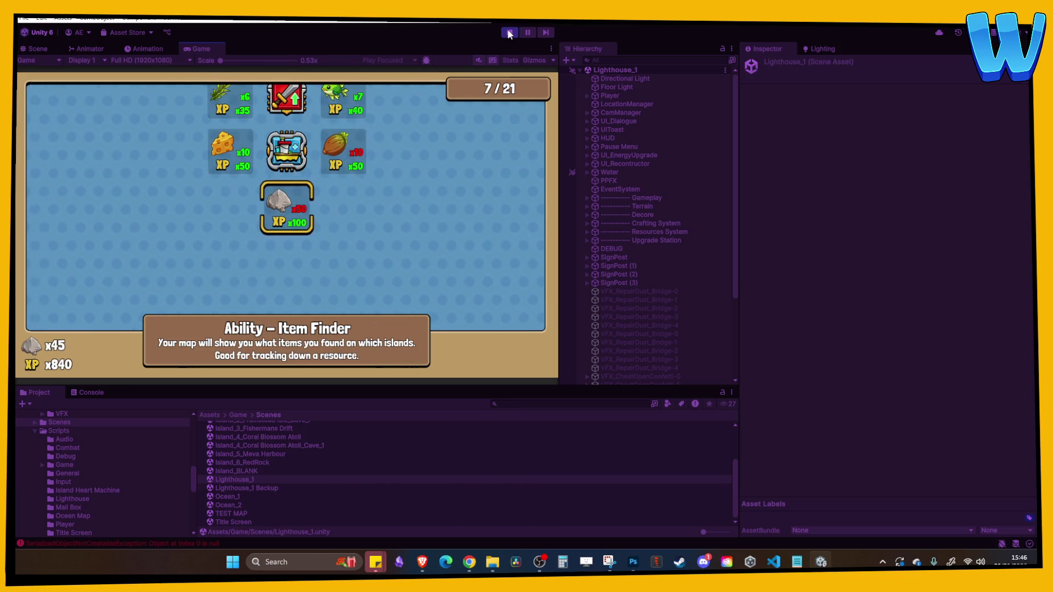
key(w)
key(s)
key(w)
key(w)
key(d)
click(509, 33)
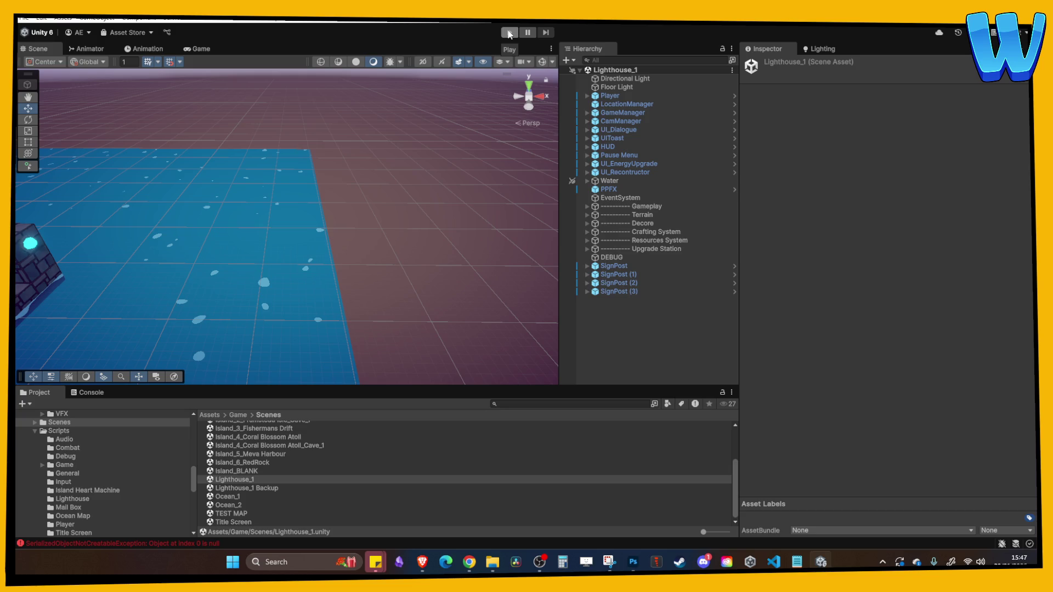
- Enter Play mode again to re-test the Lighthouse_1 scene
click(509, 32)
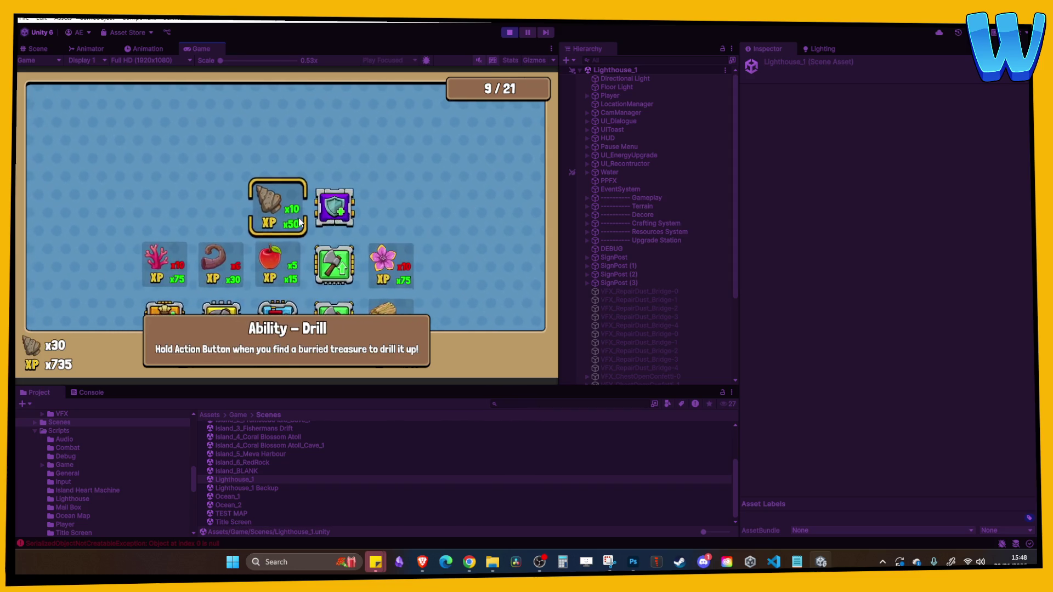
- Stop Play mode to return to the Lighthouse_1 scene in the editor
click(513, 35)
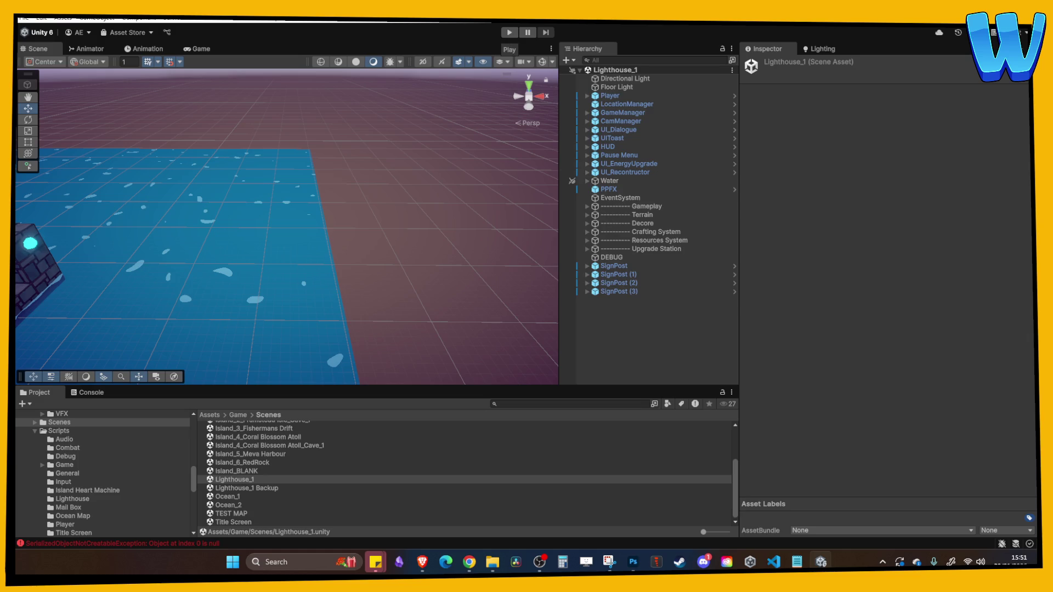
- Bring the web browser to the front and maximize it to fill the screen
click(469, 562)
click(469, 562)
mouse_move(604, 300)
mouse_down()
mouse_move(351, 52)
mouse_move(351, 11)
mouse_up()
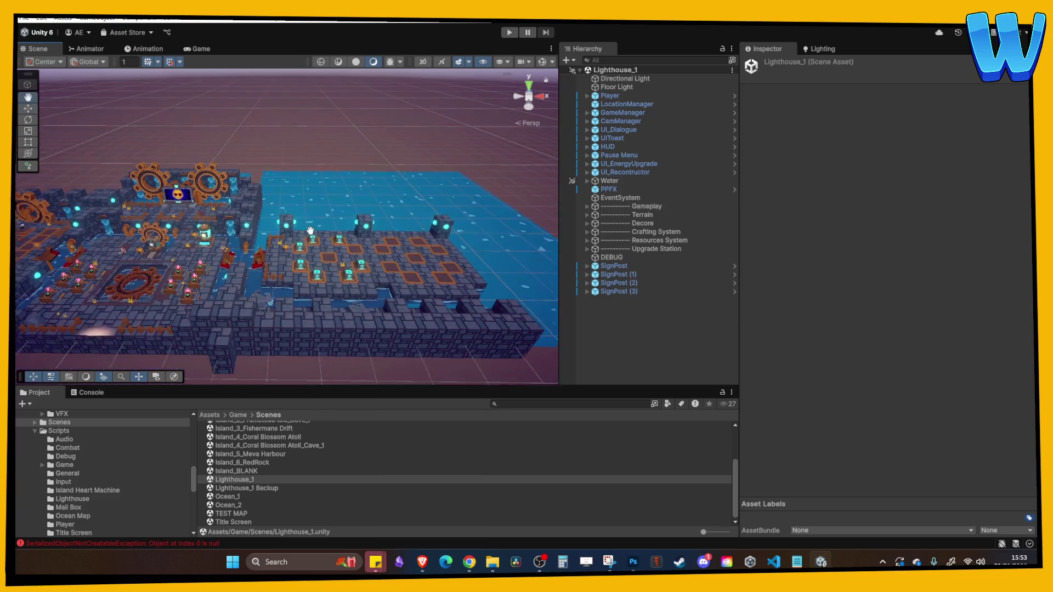
- Open Island_5_Meva Harbour, zoom and pan toward the walrus on the pier, then start playtesting
click(253, 463)
double_click(250, 454)
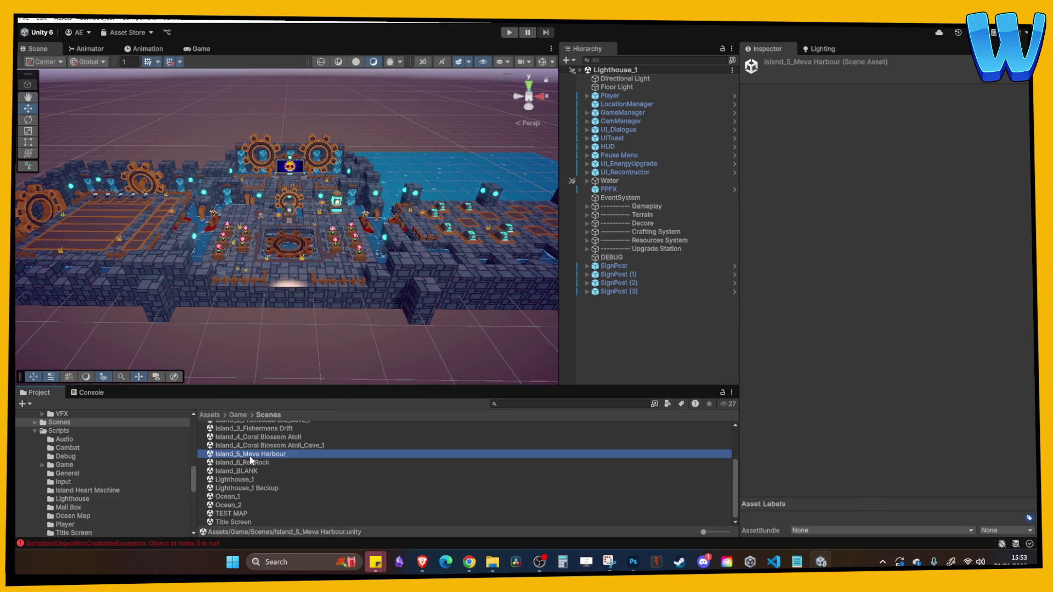
scroll(313, 322, up, 10)
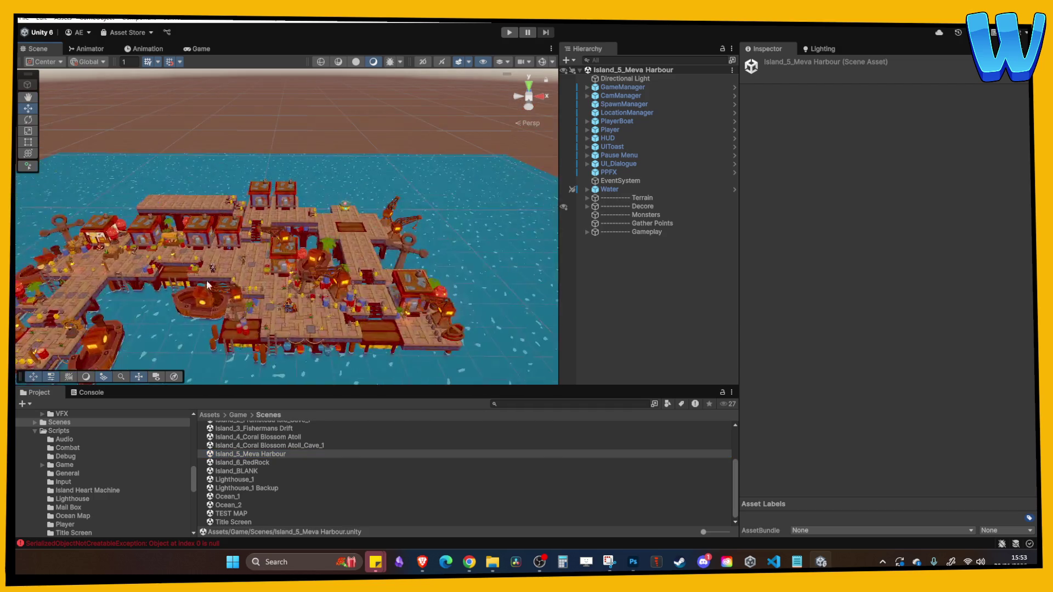
scroll(289, 230, up, 3)
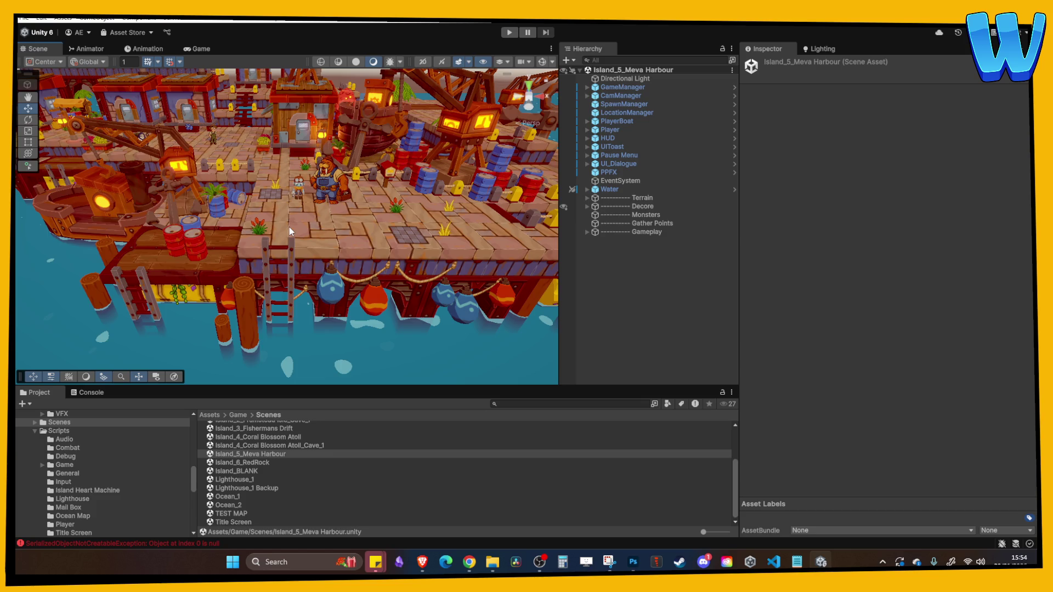
scroll(288, 227, up, 5)
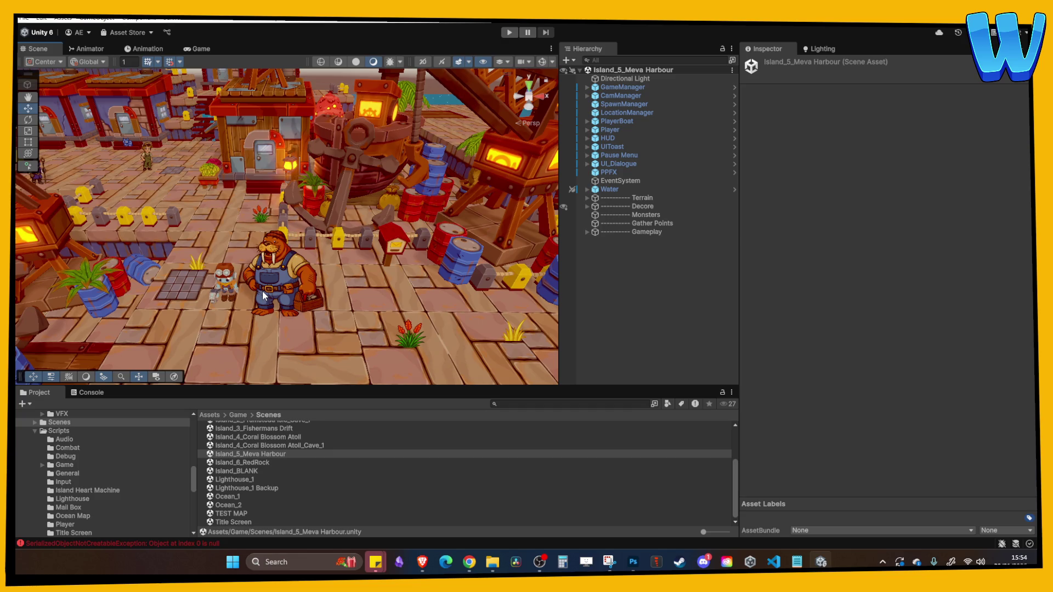
drag(256, 337, 291, 266)
scroll(289, 264, down, 4)
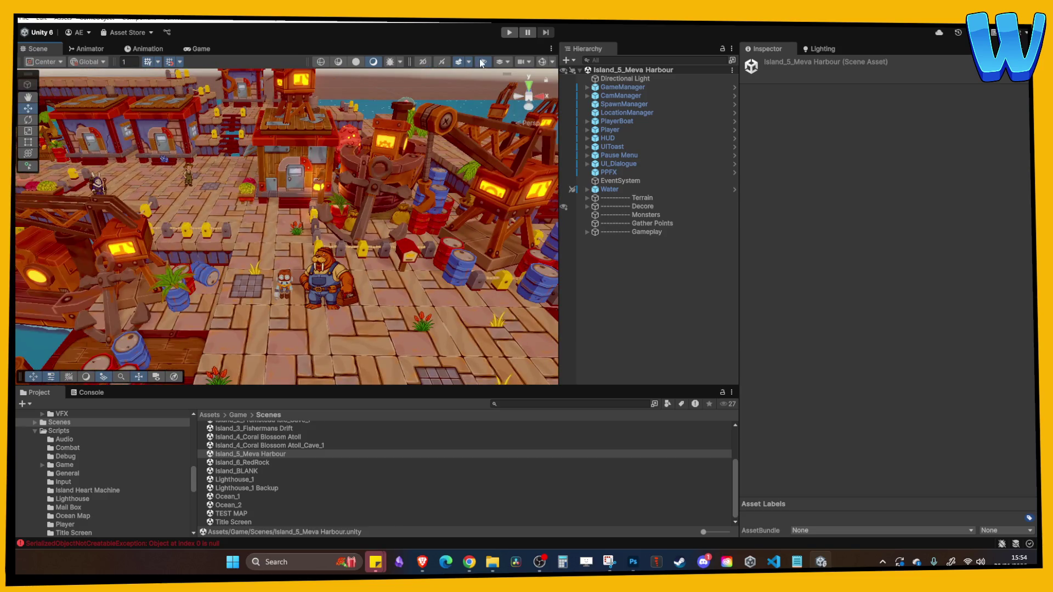
click(510, 33)
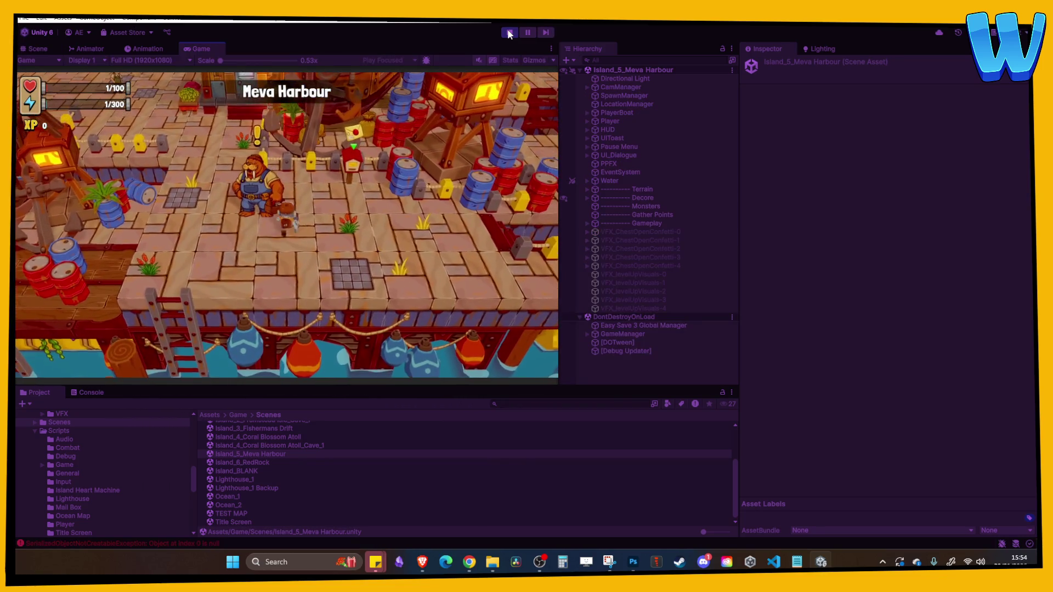
key(w)
key(w)
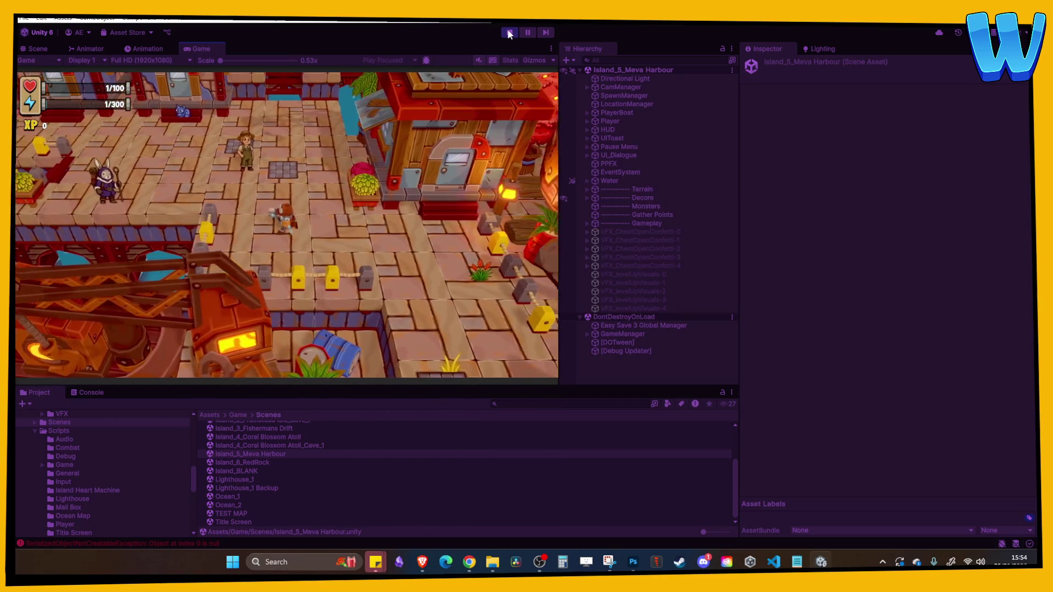
key(a)
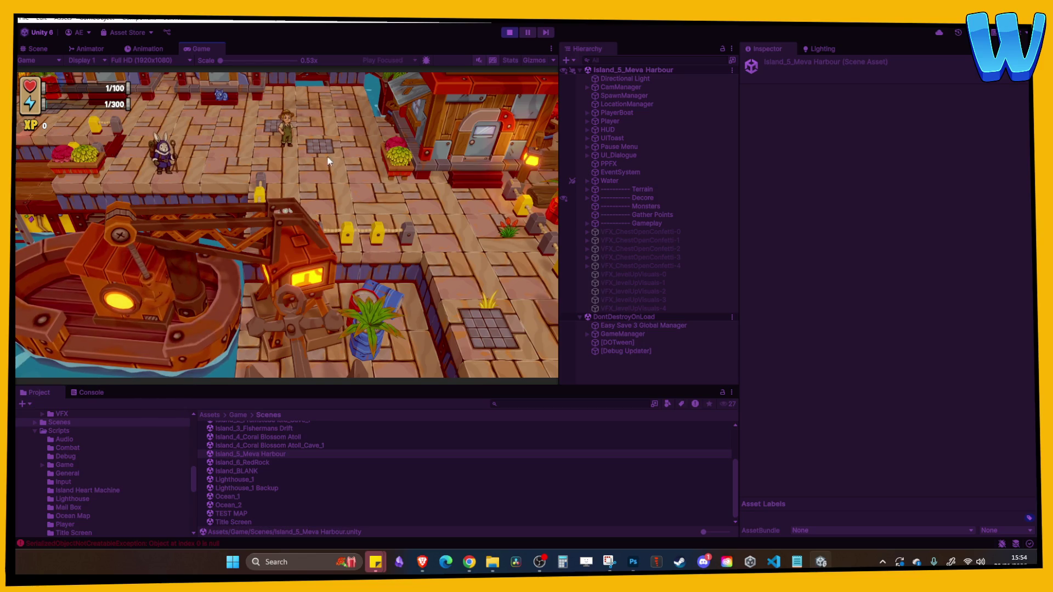
key(w)
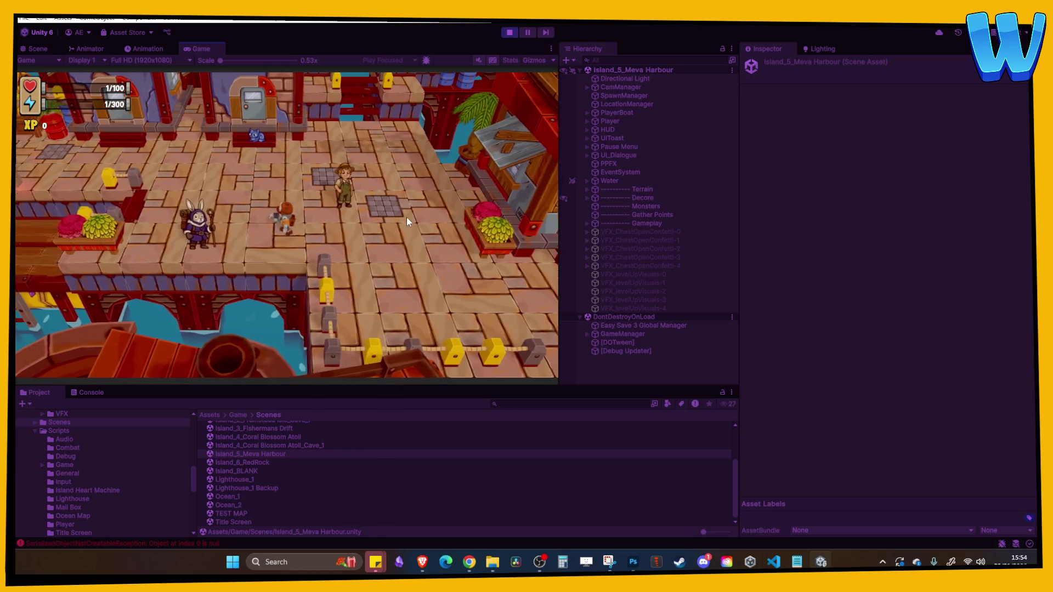
key(a)
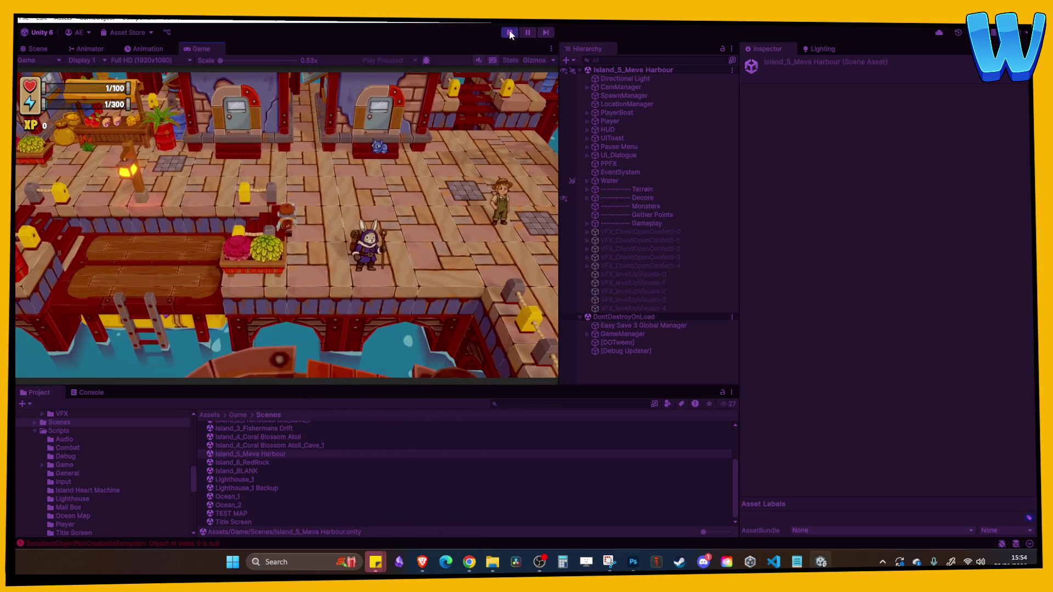
click(509, 32)
double_click(249, 462)
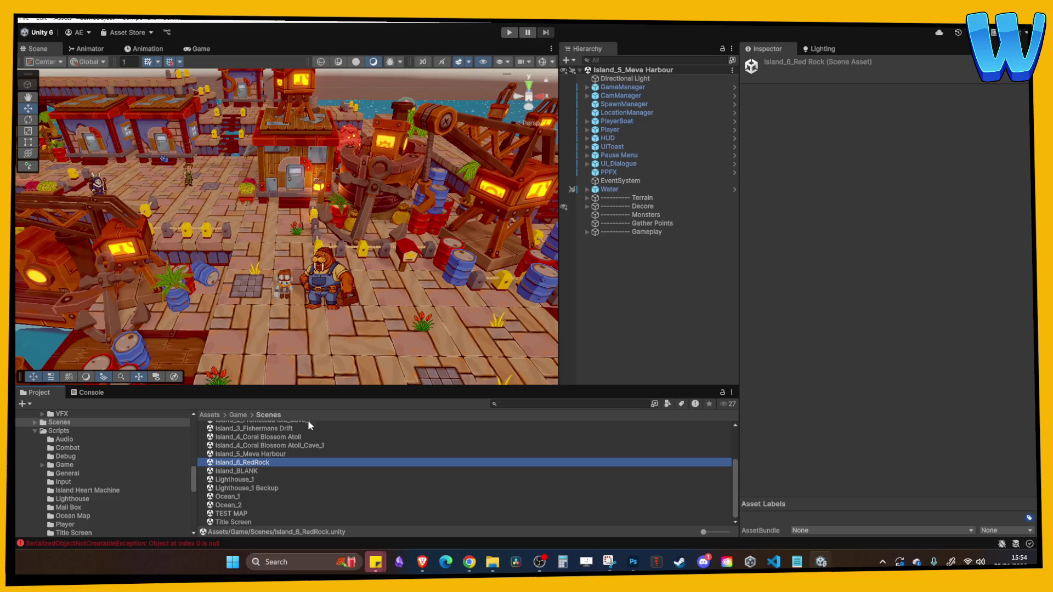
- Playtest RedRock, running past the Rich Iron, Cragroot tree, bridge and waterfall, then stop
click(509, 32)
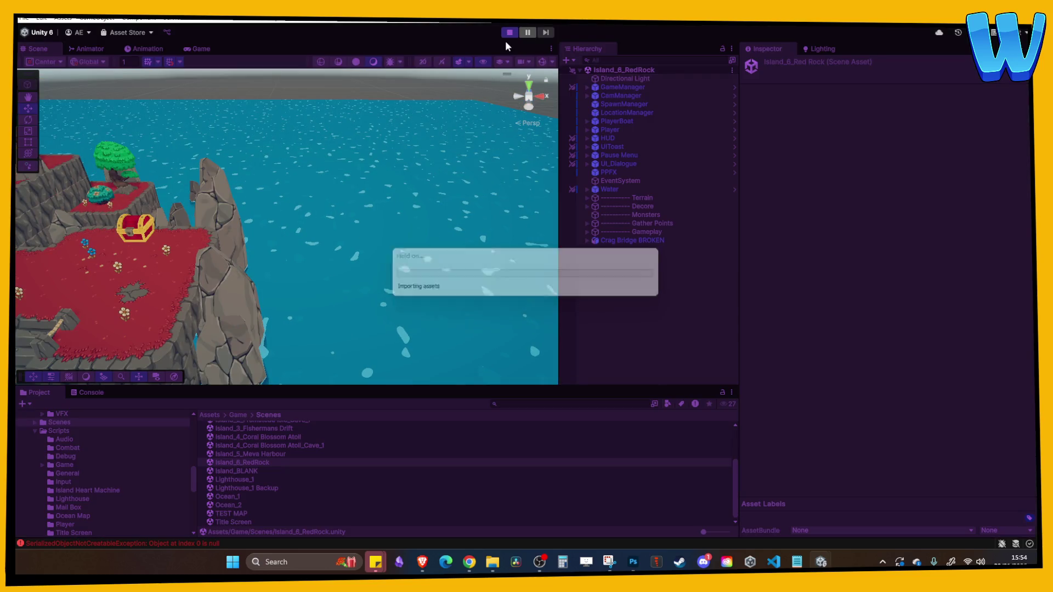
key(s)
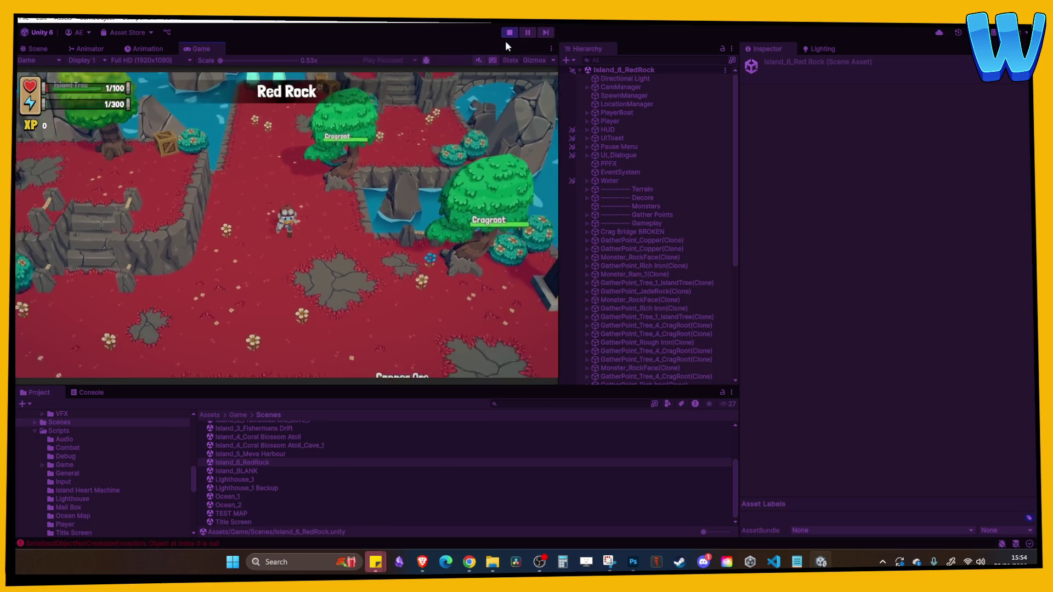
key(w)
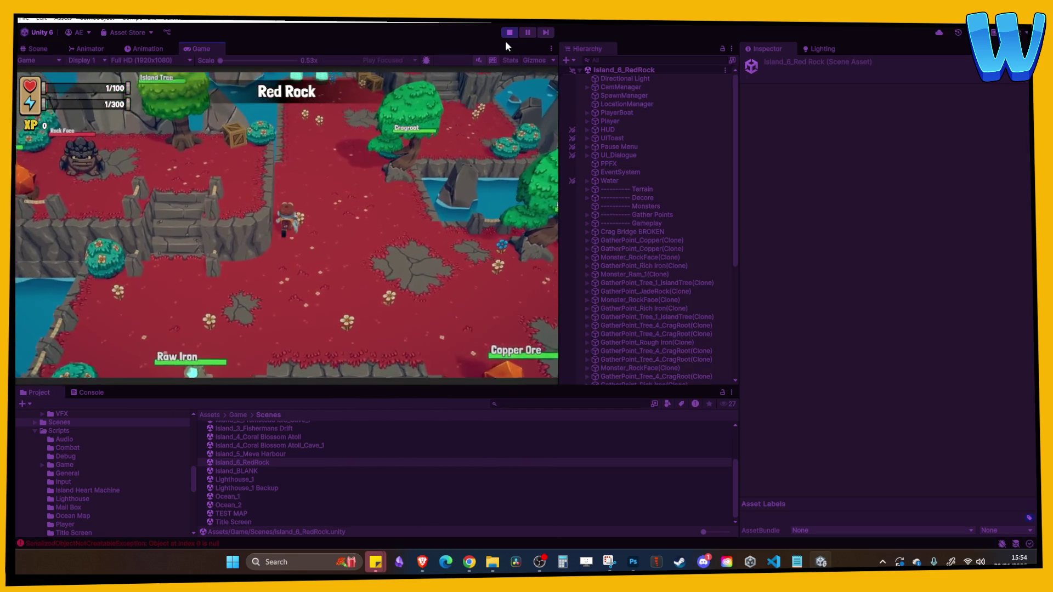
key(d)
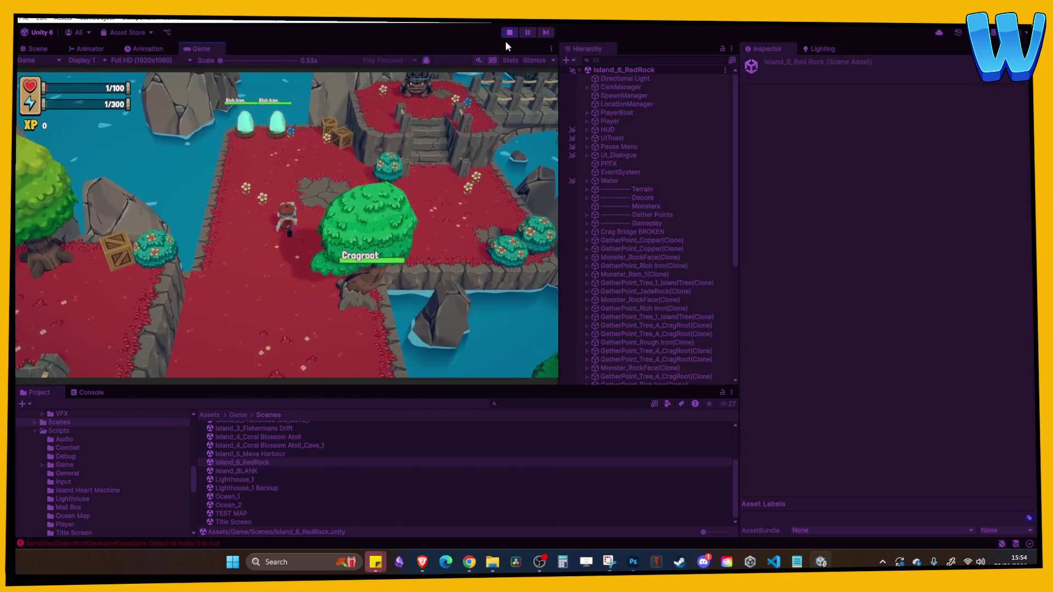
key(w)
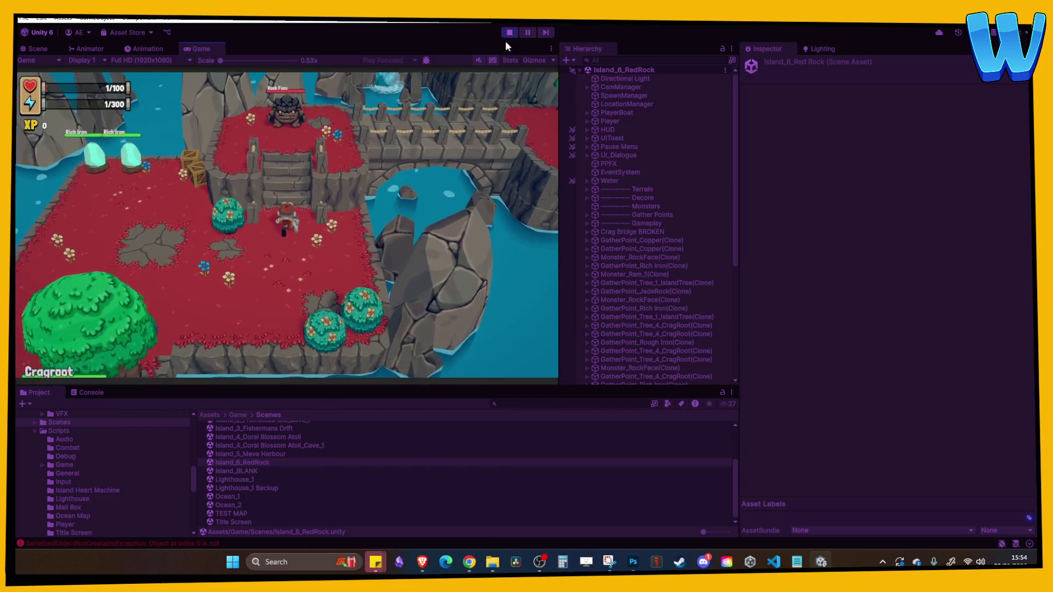
key(d)
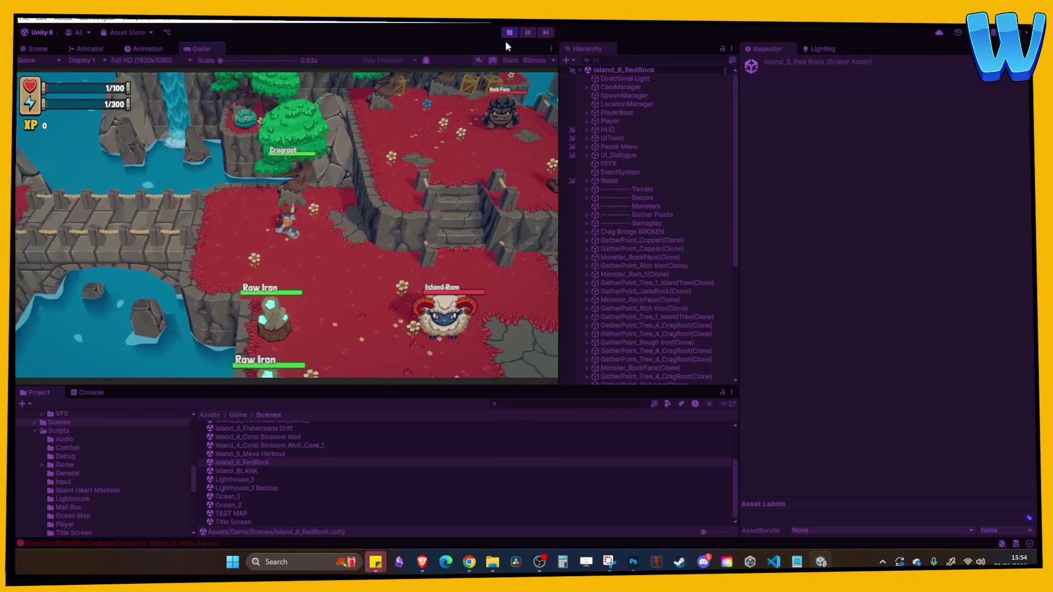
key(s)
key(d)
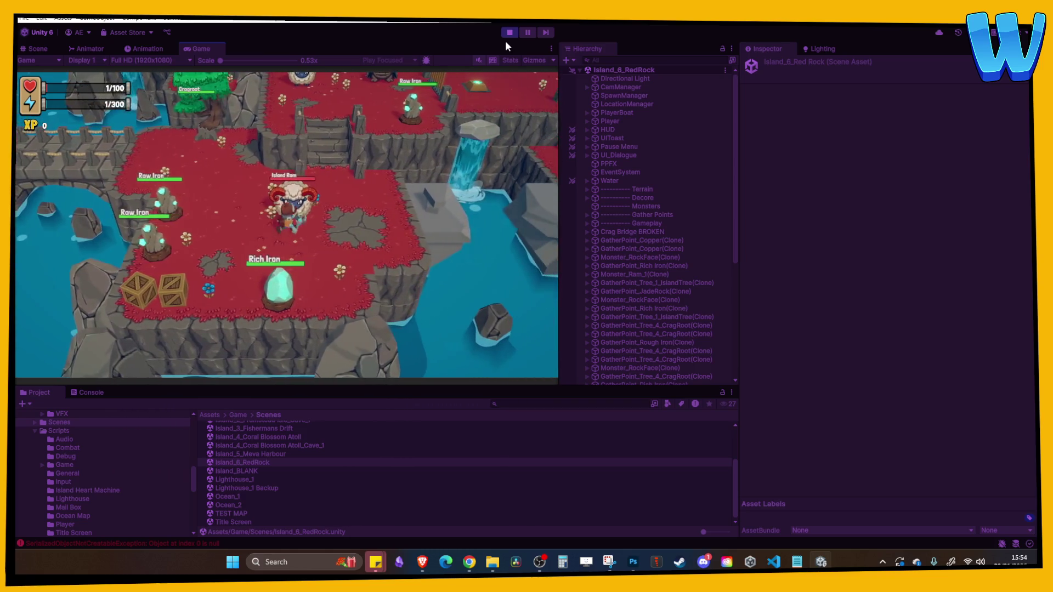
key(s)
key(a)
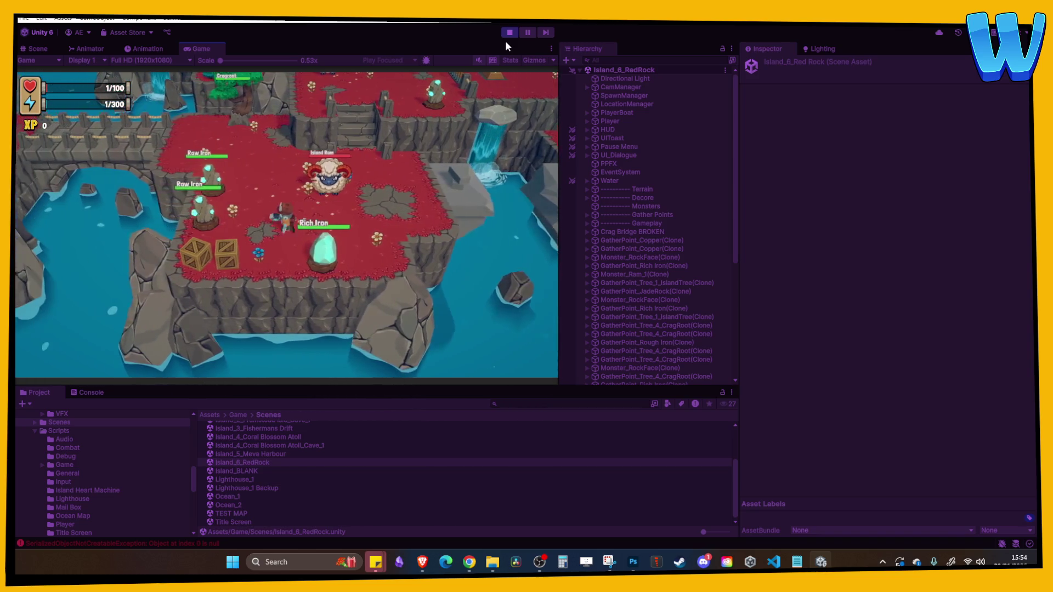
click(511, 32)
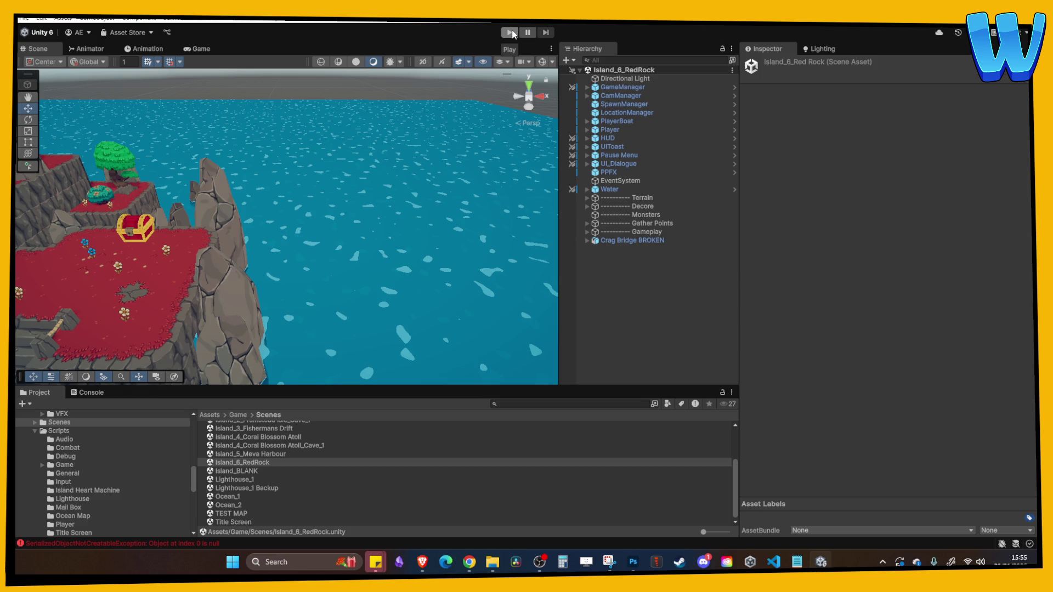
mouse_move(450, 118)
mouse_down()
mouse_move(206, 209)
mouse_move(404, 187)
mouse_move(247, 232)
mouse_move(242, 370)
mouse_up()
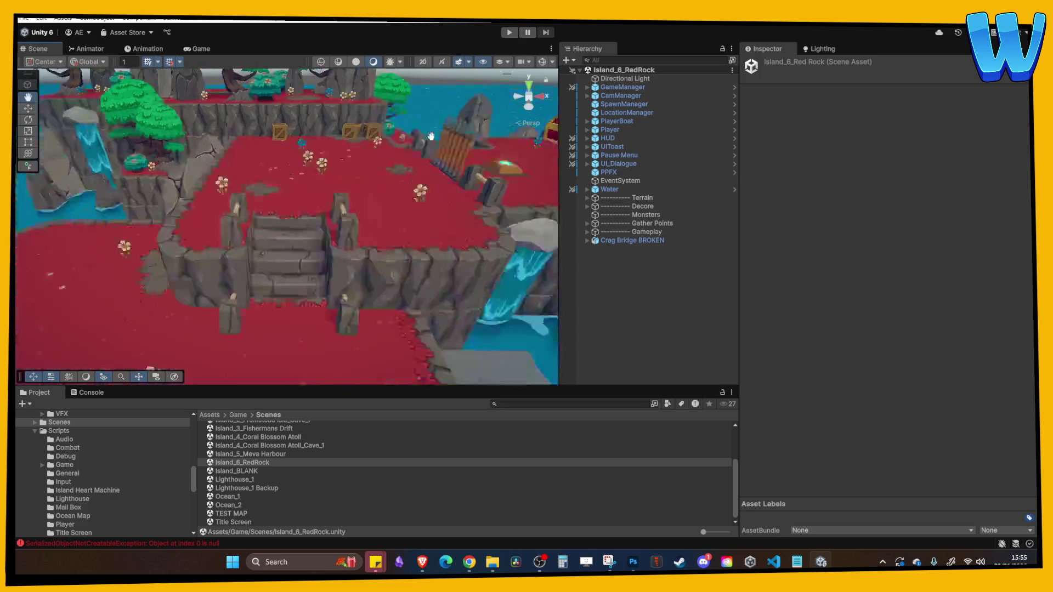
scroll(279, 439, up, 3)
click(258, 443)
click(246, 435)
double_click(245, 435)
mouse_move(329, 274)
mouse_down()
mouse_move(327, 290)
mouse_move(322, 277)
mouse_up()
scroll(322, 277, down, 10)
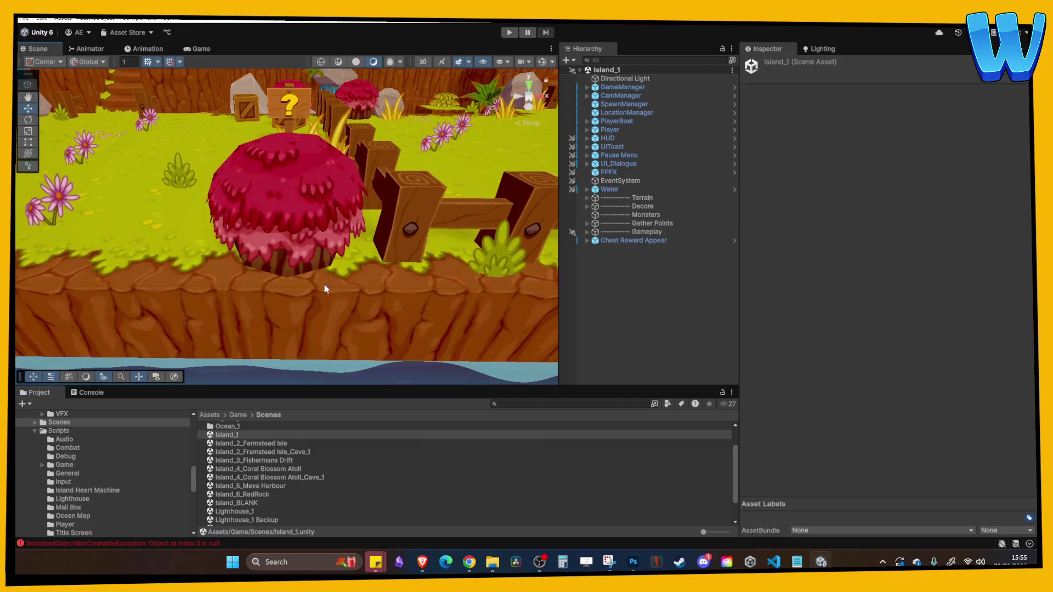
scroll(289, 267, down, 2)
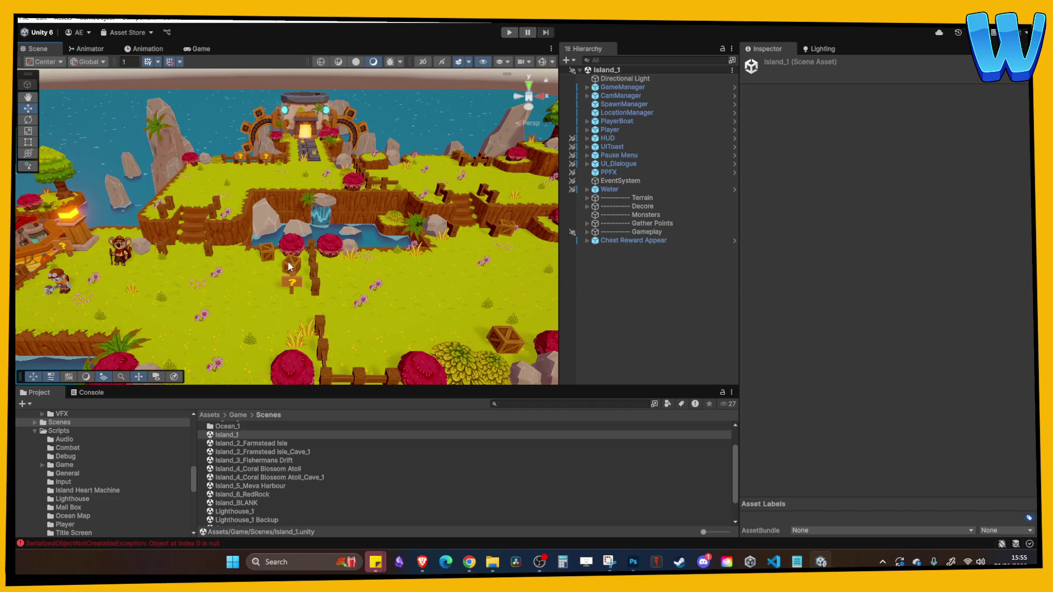
double_click(268, 469)
- Look over the waterfall island and archway platform, then open the Coral Blossom Atoll_Cave_1 scene
scroll(325, 273, down, 5)
drag(297, 277, 317, 261)
scroll(387, 271, up, 5)
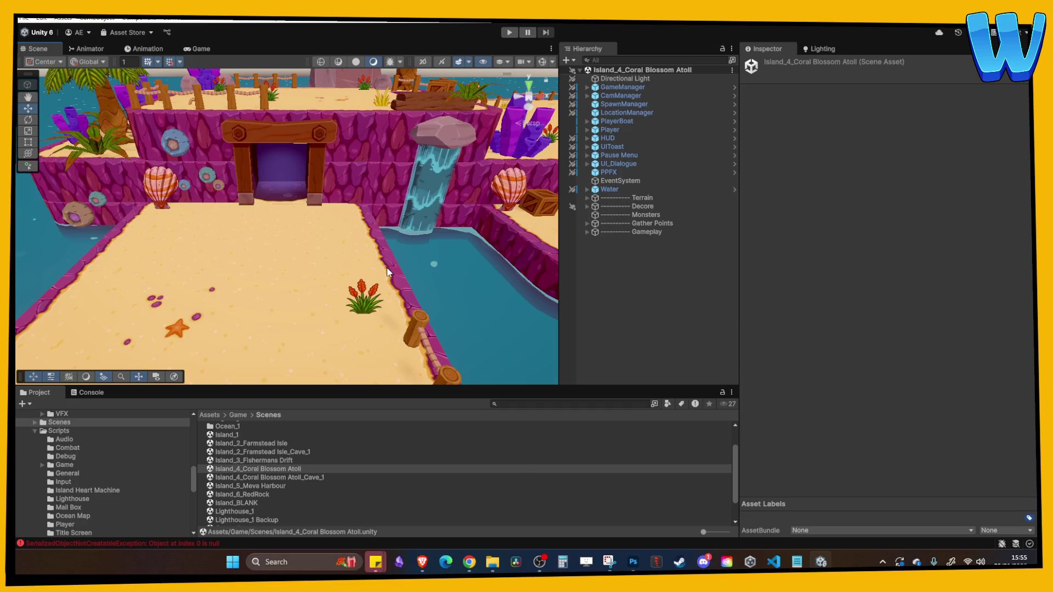
scroll(324, 285, down, 5)
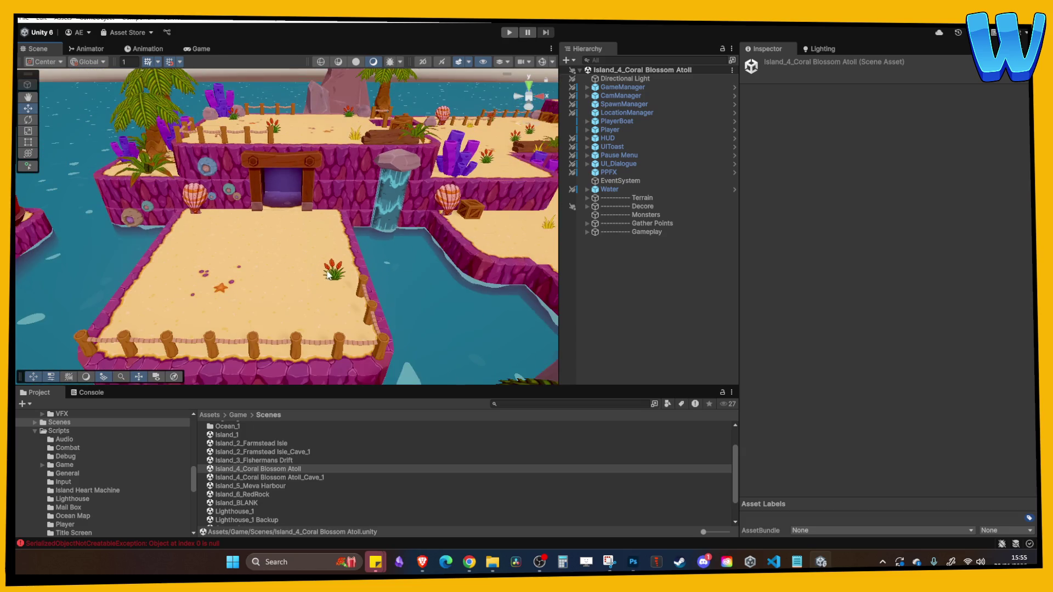
scroll(327, 274, down, 3)
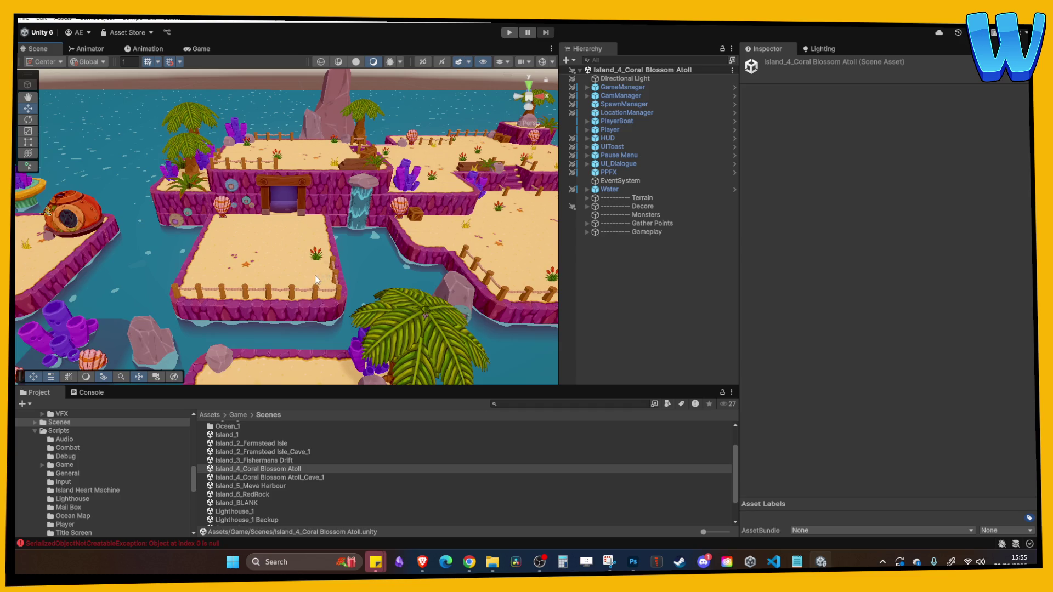
mouse_move(251, 248)
mouse_down()
mouse_move(383, 303)
mouse_move(354, 242)
mouse_up()
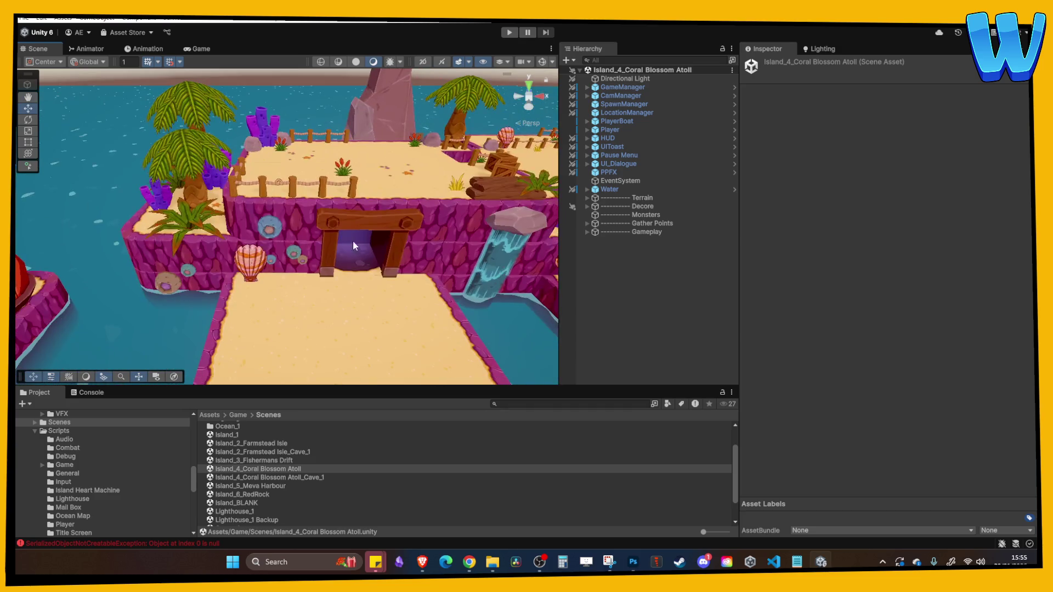
double_click(282, 478)
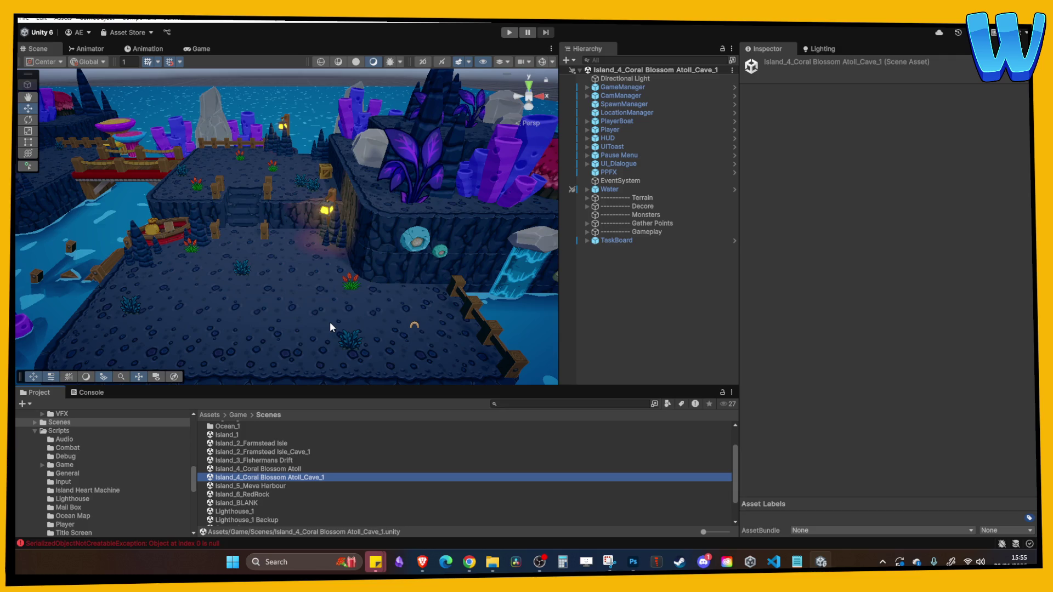
- Orbit the Coral Blossom Atoll cave island to centre the cave entrance, then open Island_5_Meva Harbour
scroll(331, 322, down, 5)
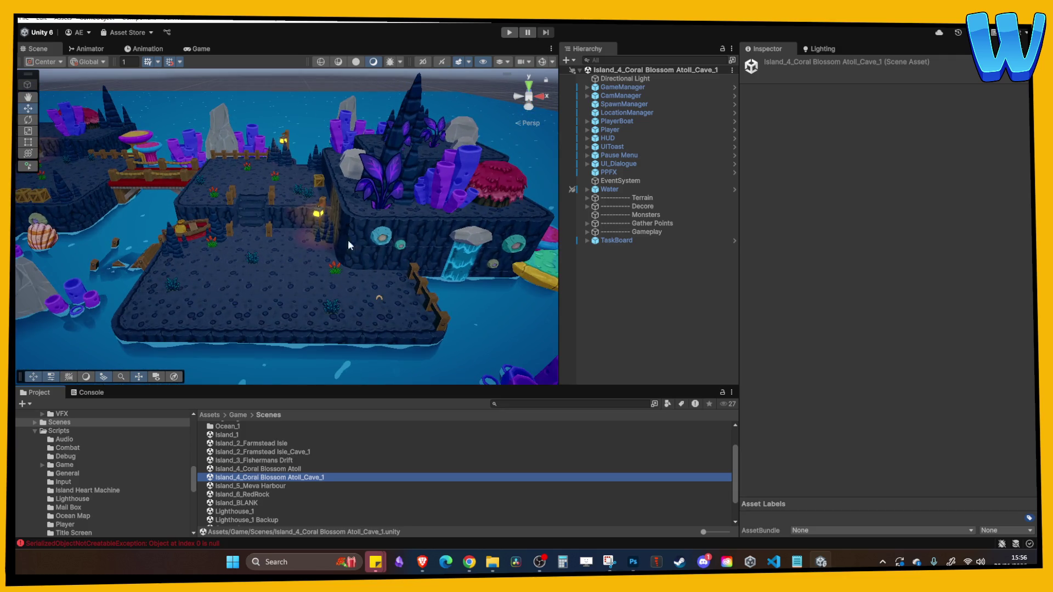
drag(219, 317, 421, 347)
mouse_move(348, 320)
mouse_down()
mouse_move(399, 282)
mouse_move(361, 260)
mouse_move(371, 264)
mouse_move(367, 222)
mouse_move(351, 251)
mouse_up()
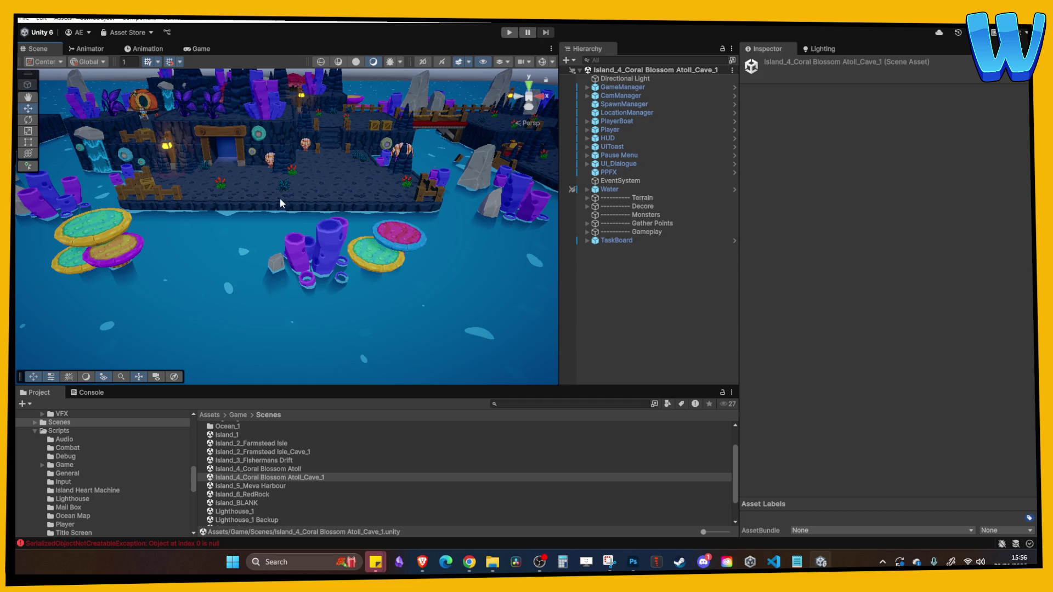
click(264, 495)
double_click(263, 487)
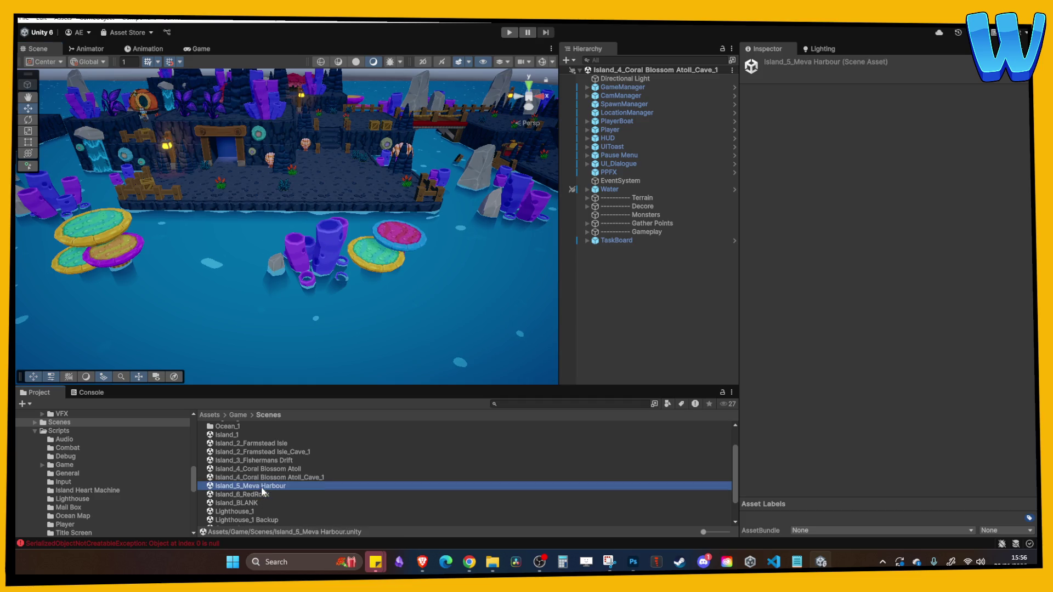
- Start Play mode, walk the player left to the mail station and find the Mail – Wally letter in the inventory
click(509, 33)
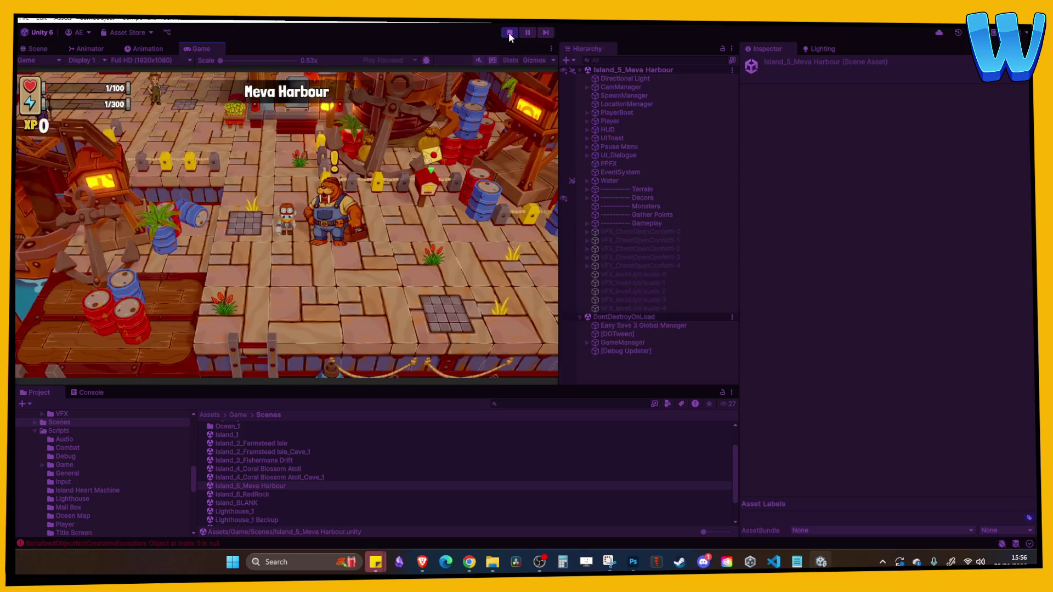
key(w)
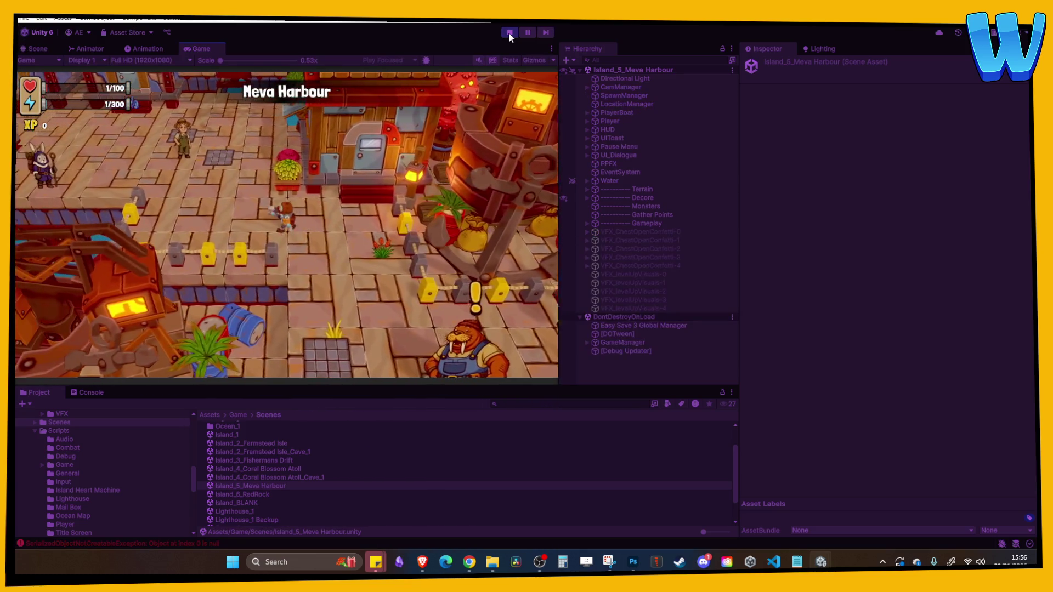
key(a)
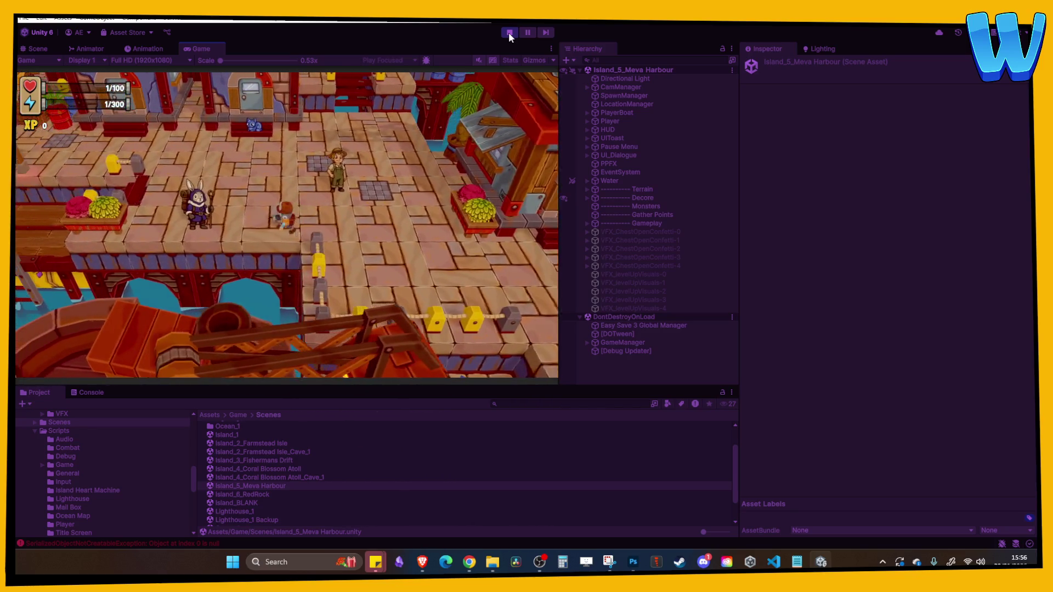
key(a)
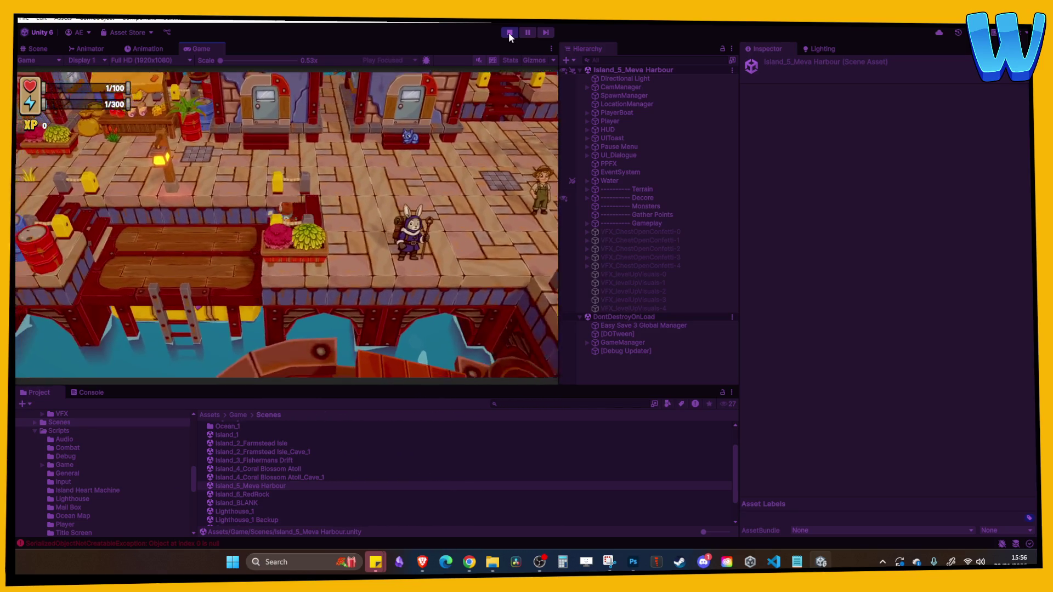
key(a)
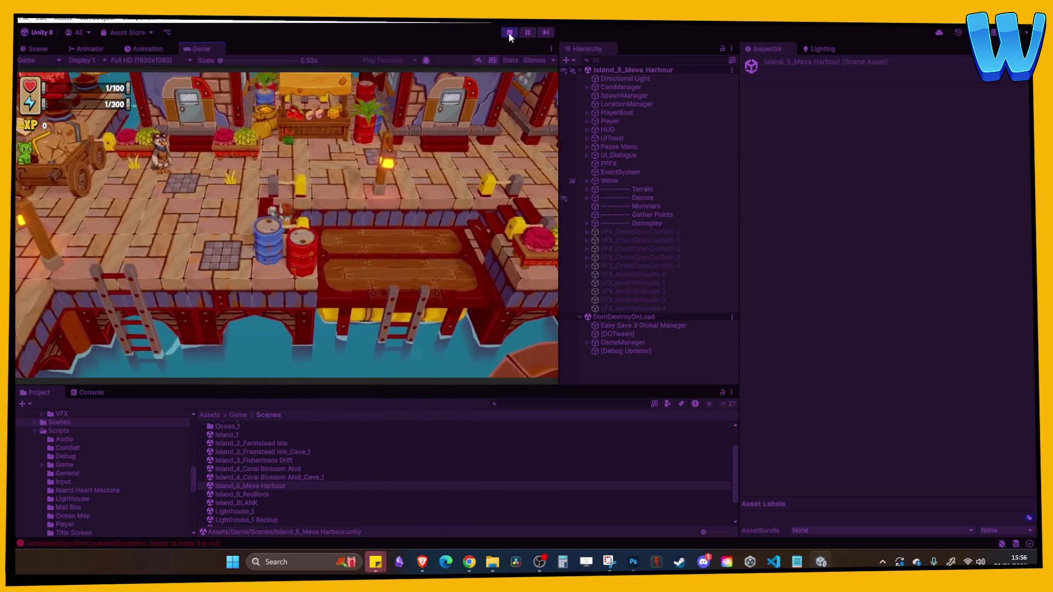
key(a)
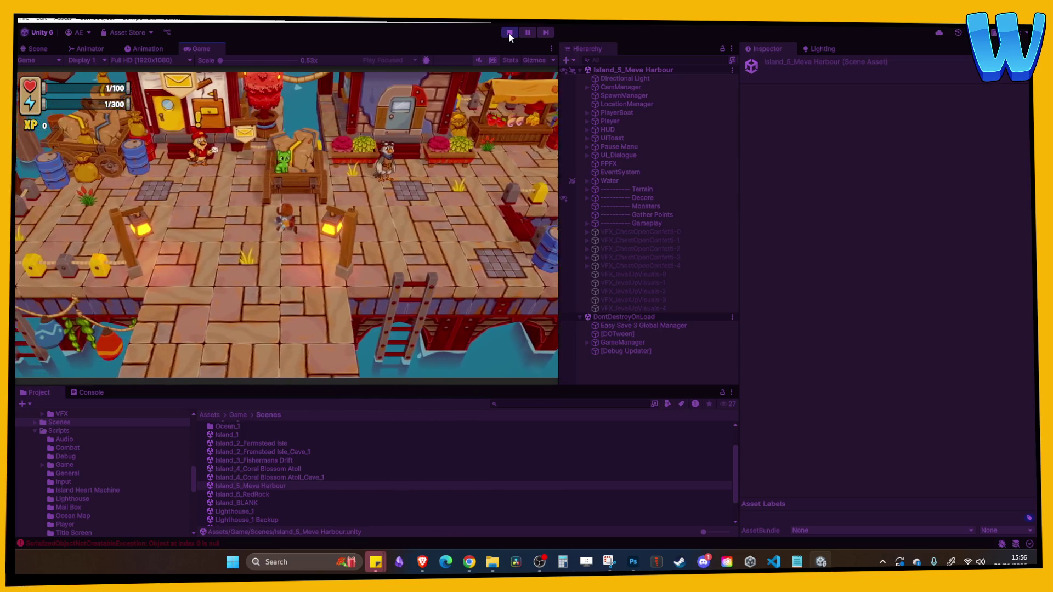
key(a)
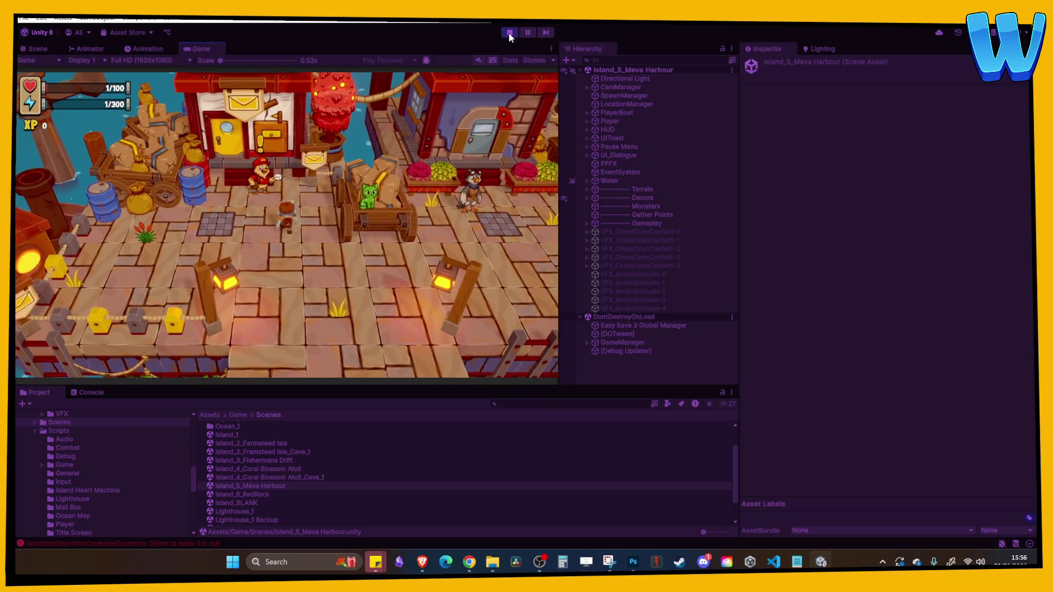
key(i)
key(Down)
key(Down)
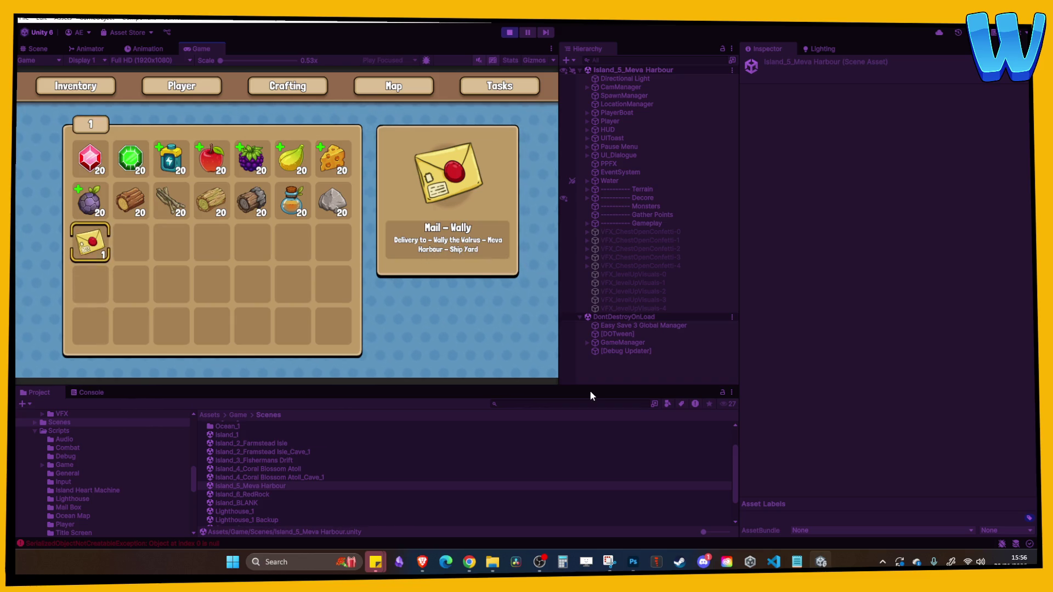
key(i)
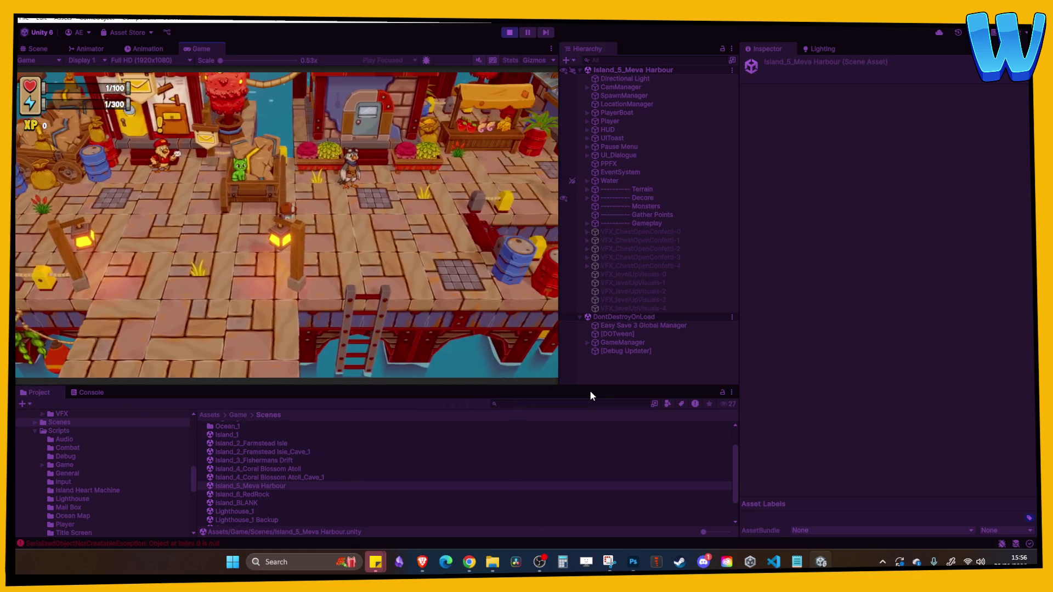
- Walk right to the walrus's mailbox, deliver the Mail – Wally letter, then exit Play mode
key(d)
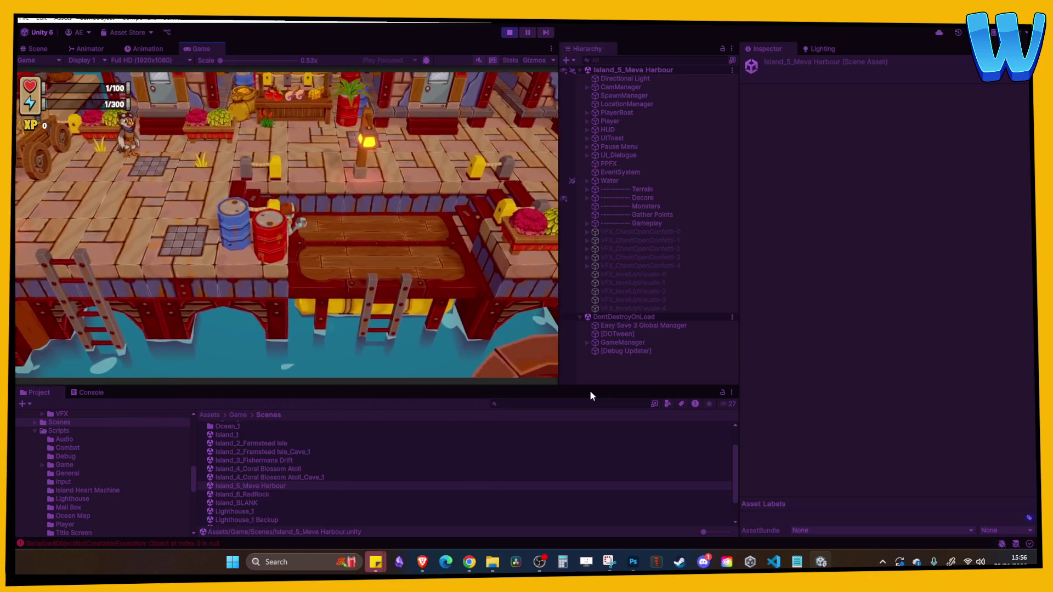
key(d)
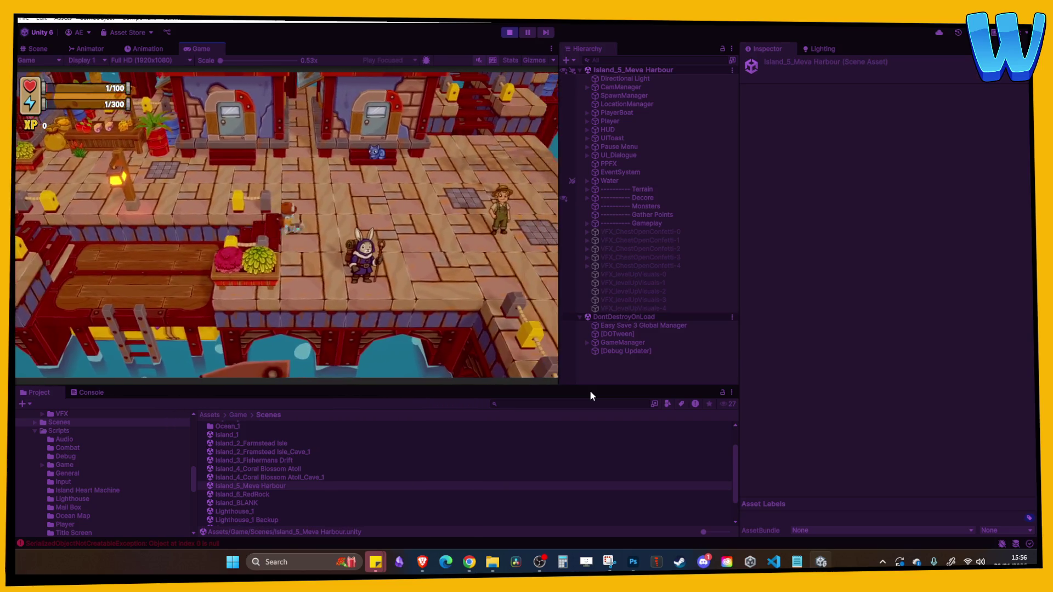
key(d)
key(d)
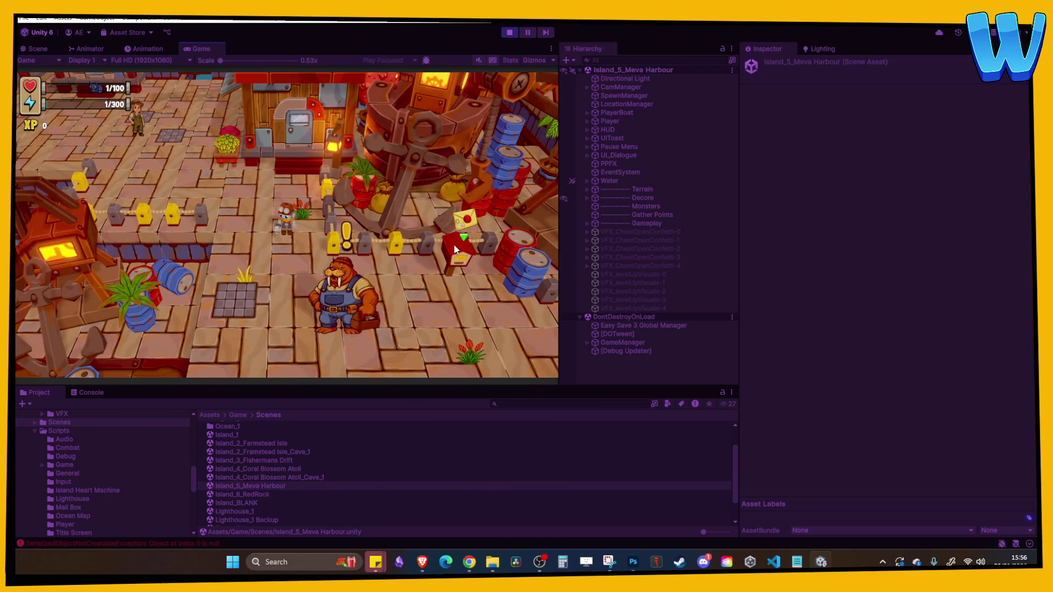
key(d)
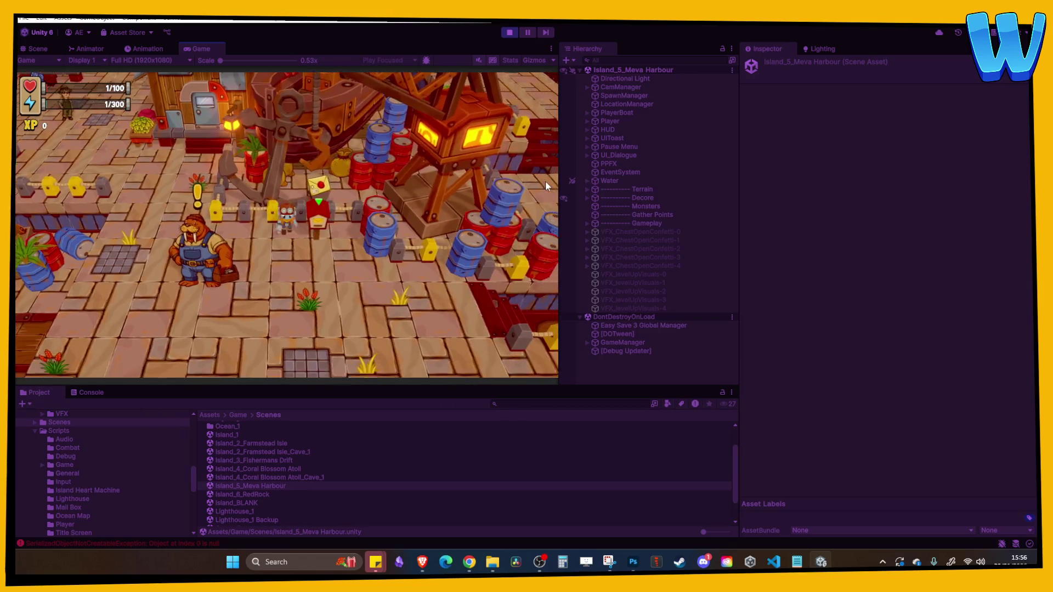
key(i)
key(Down)
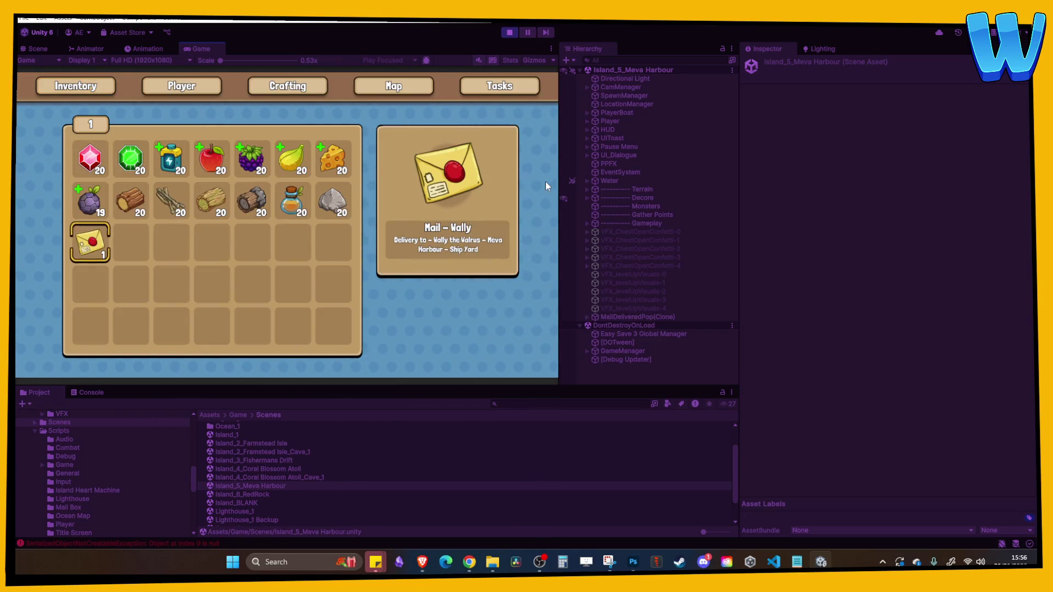
key(Return)
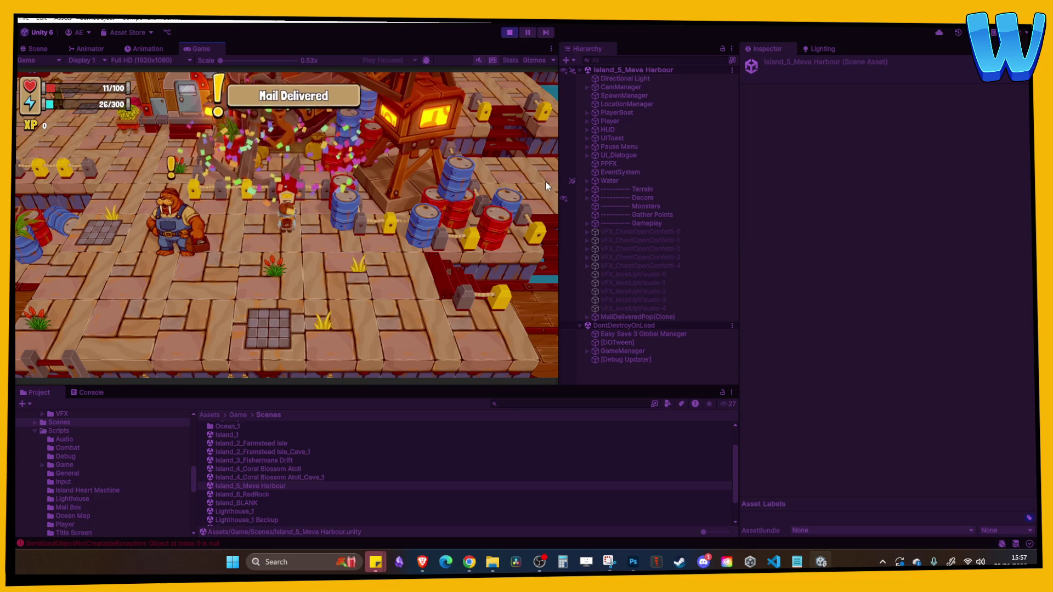
key(a)
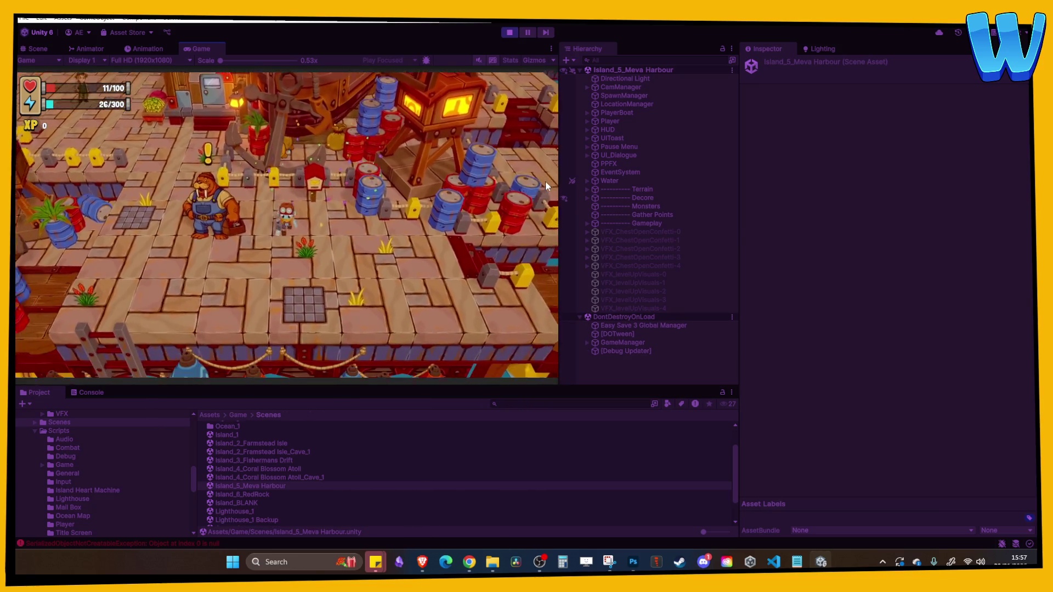
key(a)
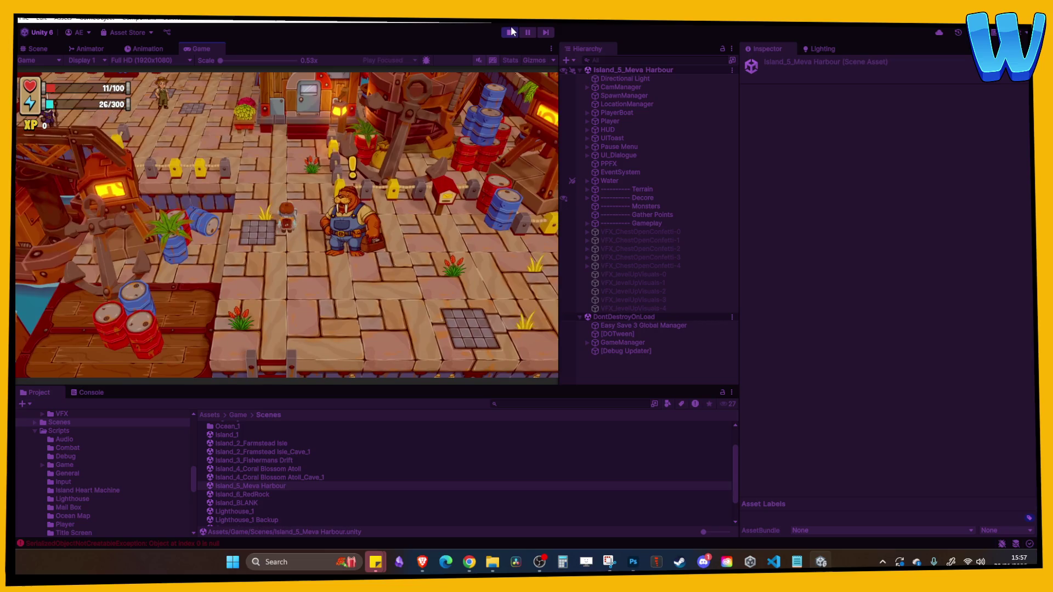
click(510, 33)
- Select and frame the red harbour mailbox, review its Mail Box Controller settings, then pick a scene file
scroll(336, 192, up, 5)
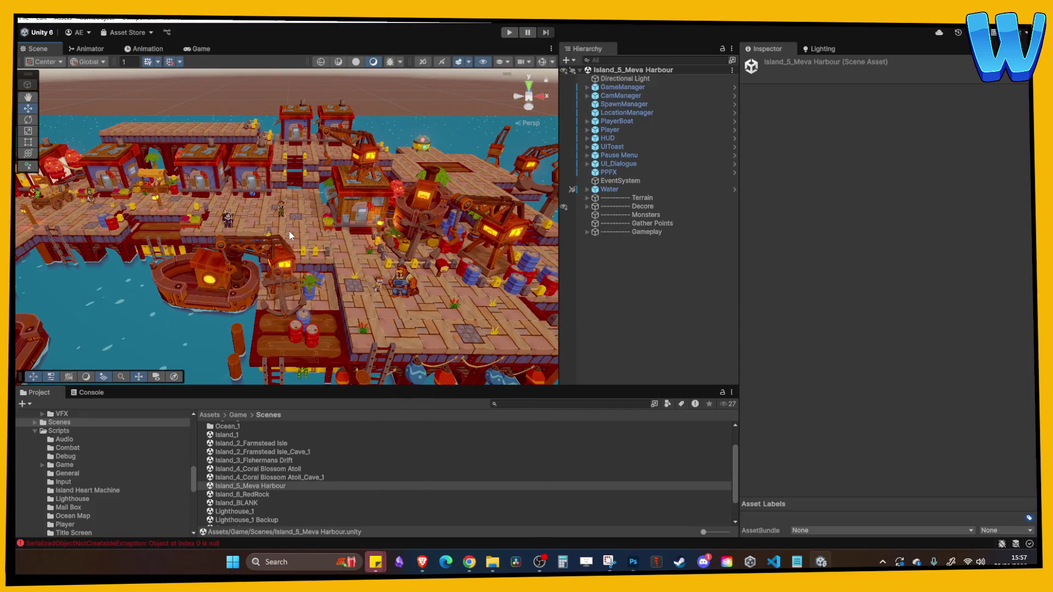
scroll(291, 236, up, 10)
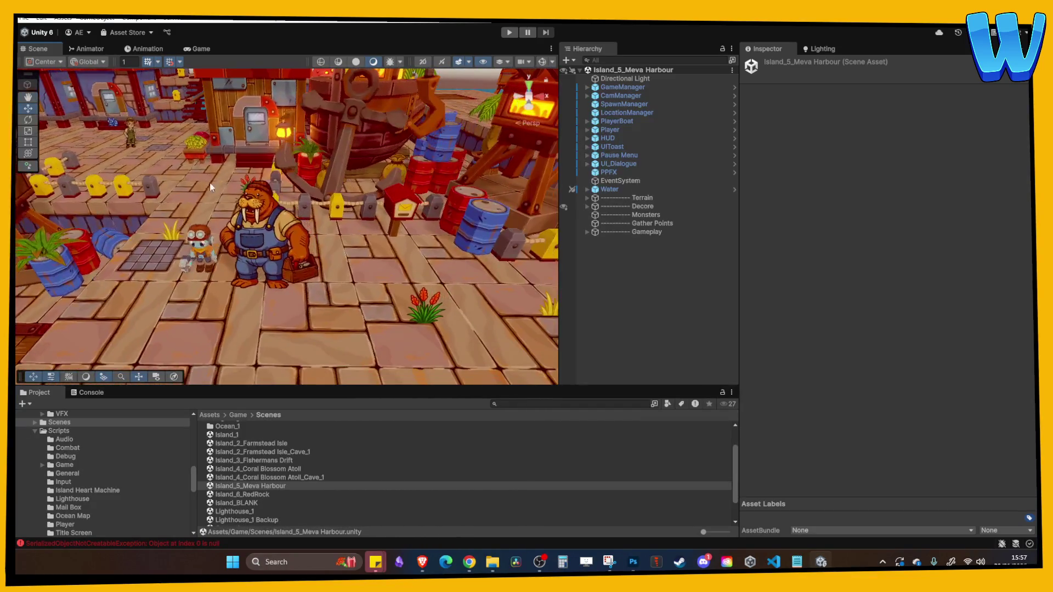
click(459, 201)
key(f)
scroll(419, 292, down, 5)
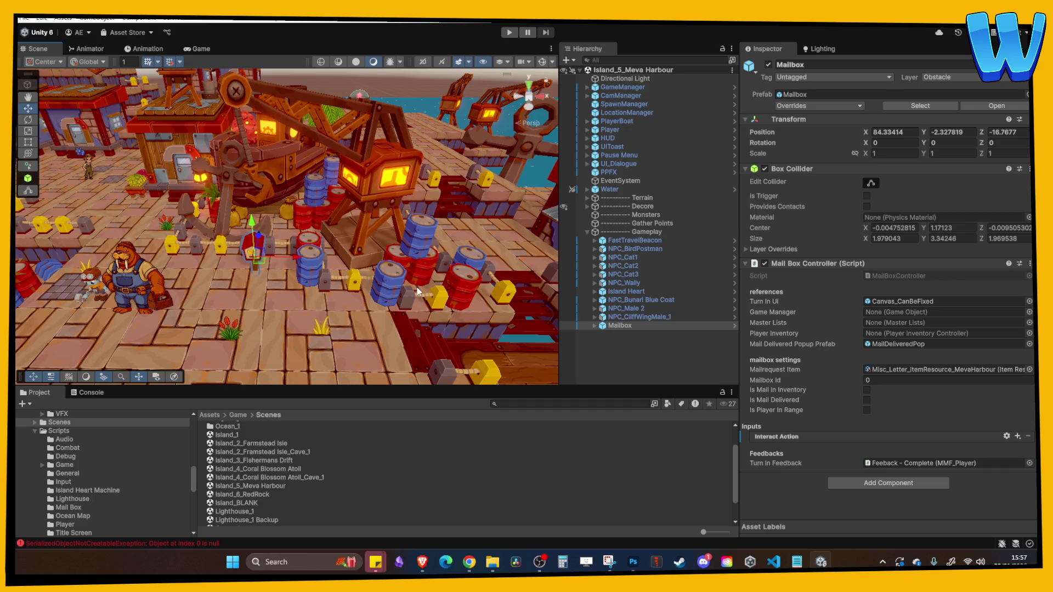
scroll(259, 290, down, 10)
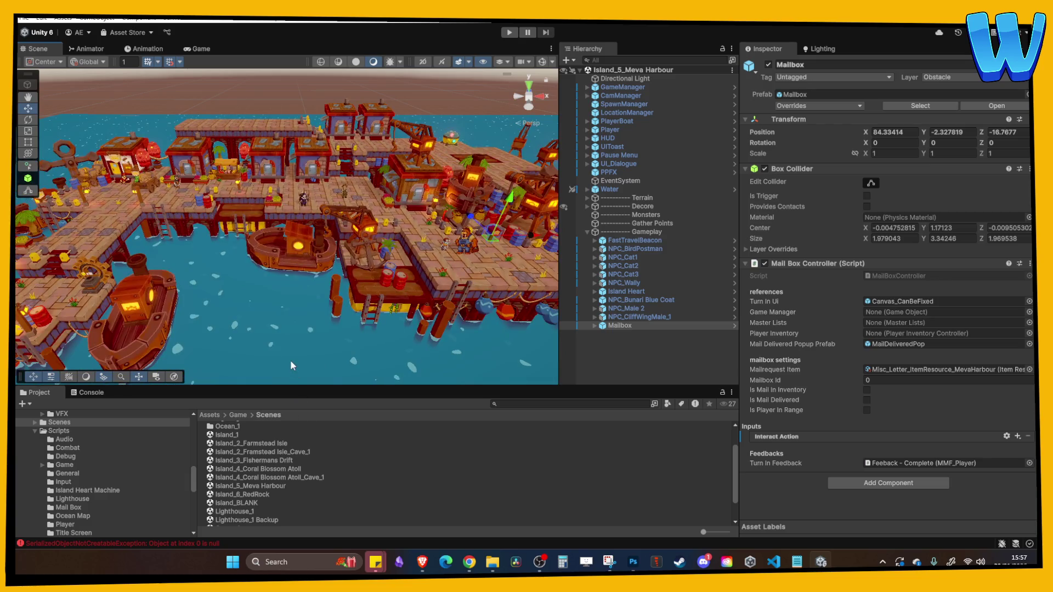
scroll(291, 359, up, 1)
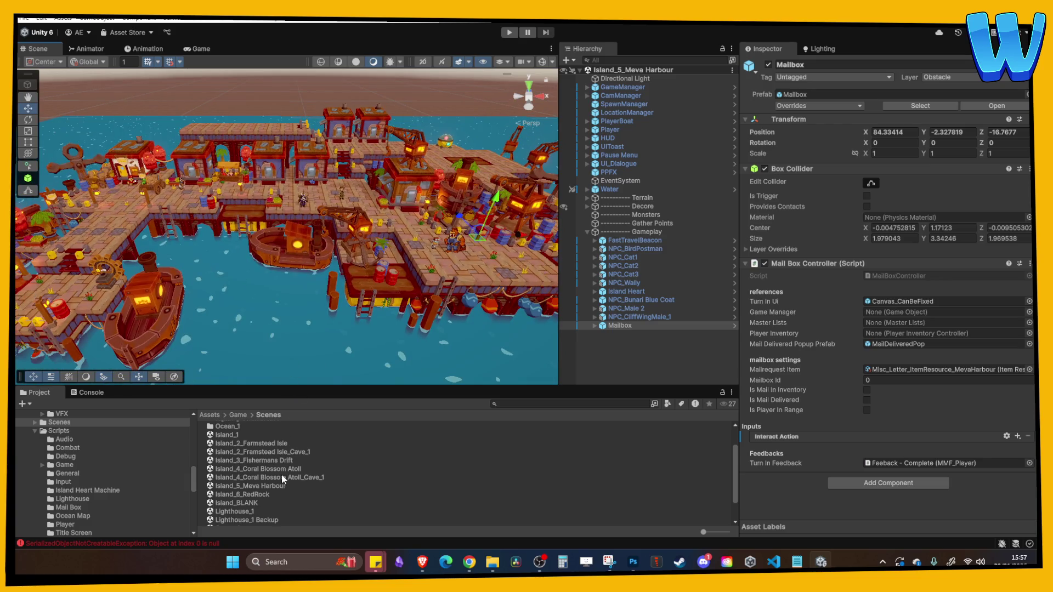
scroll(282, 475, down, 2)
click(229, 516)
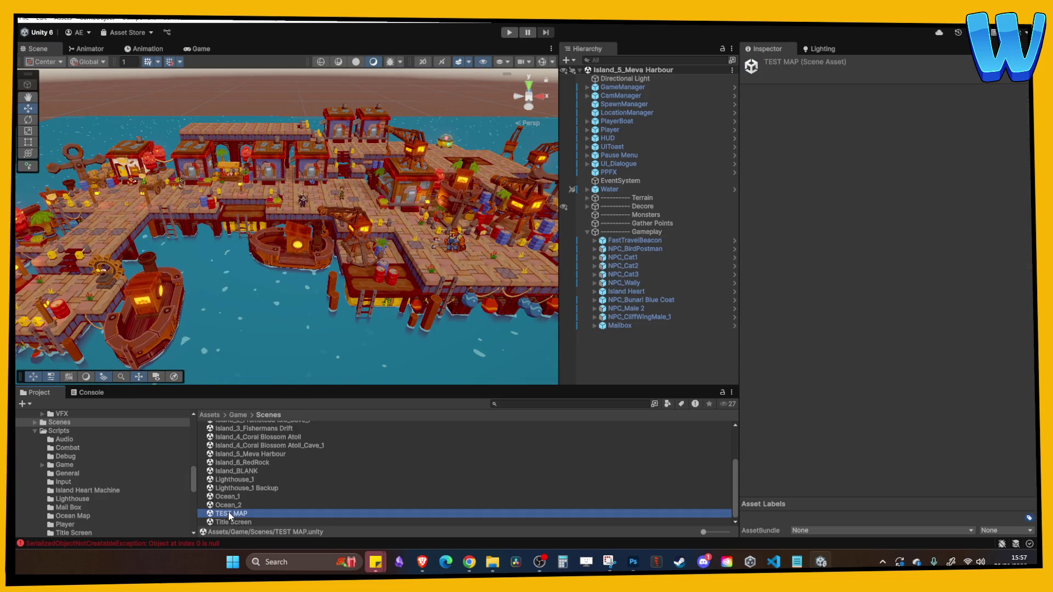
- Open the Ocean_1 scene and frame a grass piece of the home island
double_click(229, 497)
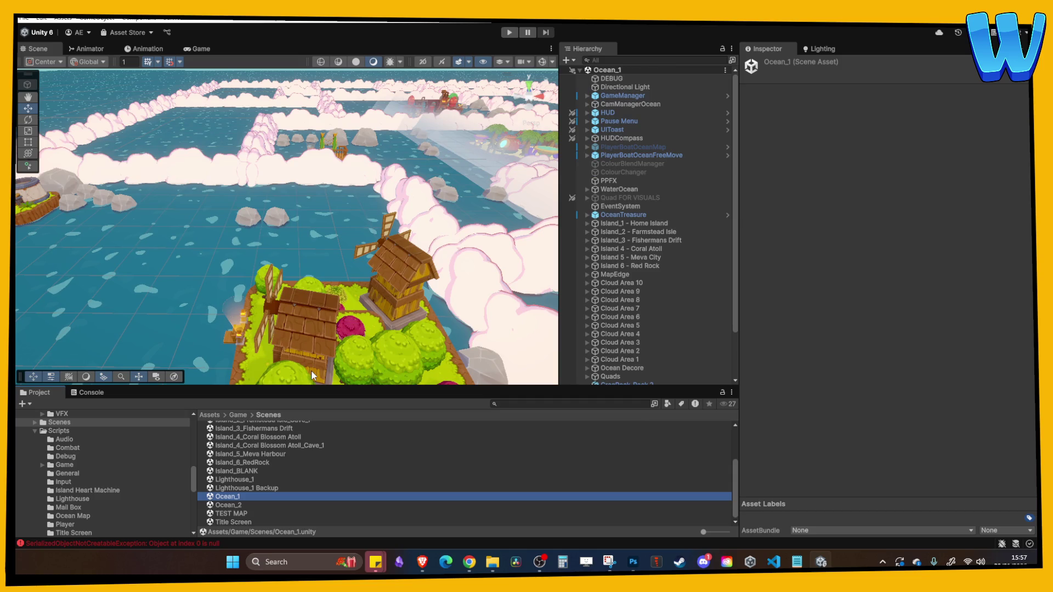
scroll(311, 230, down, 5)
scroll(311, 190, up, 8)
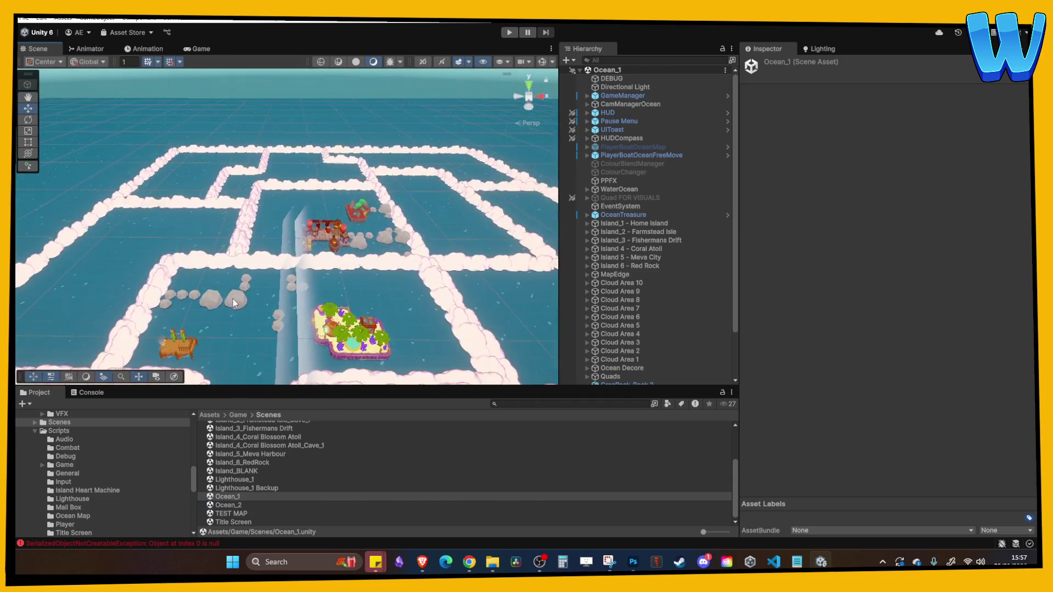
scroll(253, 247, down, 3)
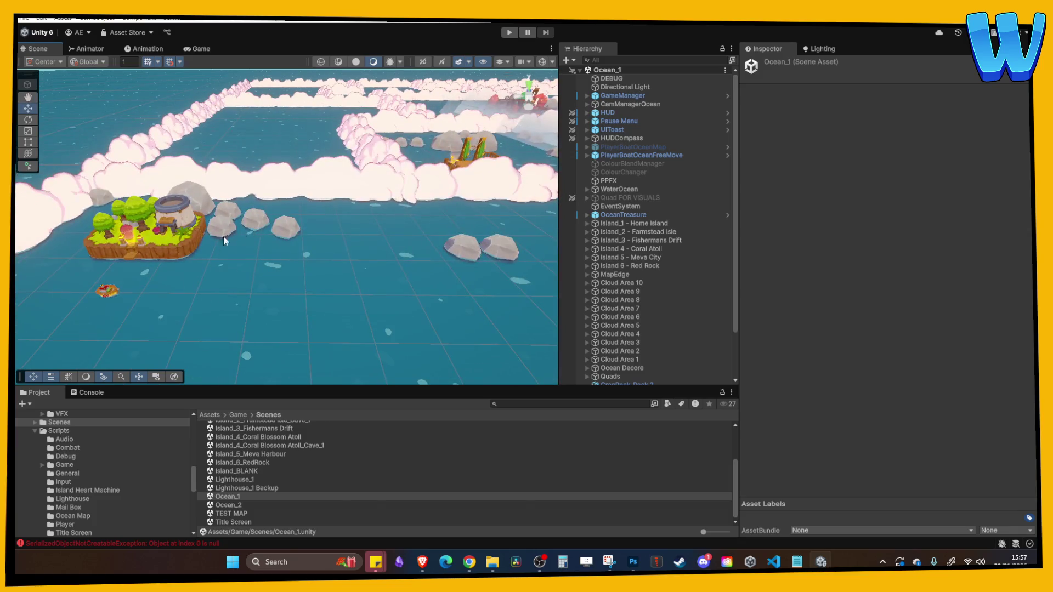
click(172, 255)
key(f)
- Select and frame the Metal City Main 1 (12) piece of the Meva City island
scroll(419, 196, down, 5)
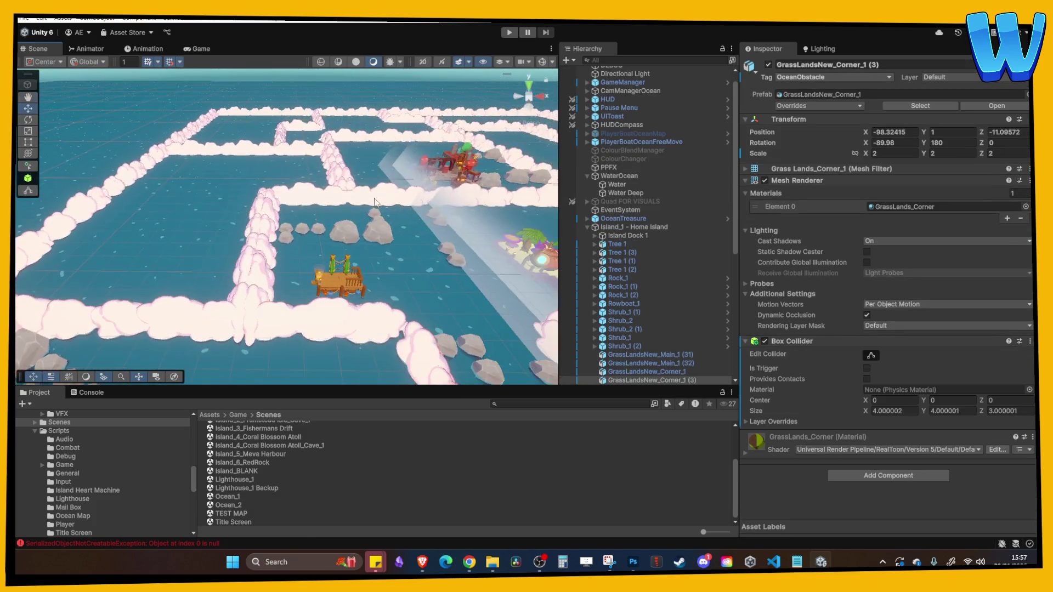
scroll(323, 308, up, 3)
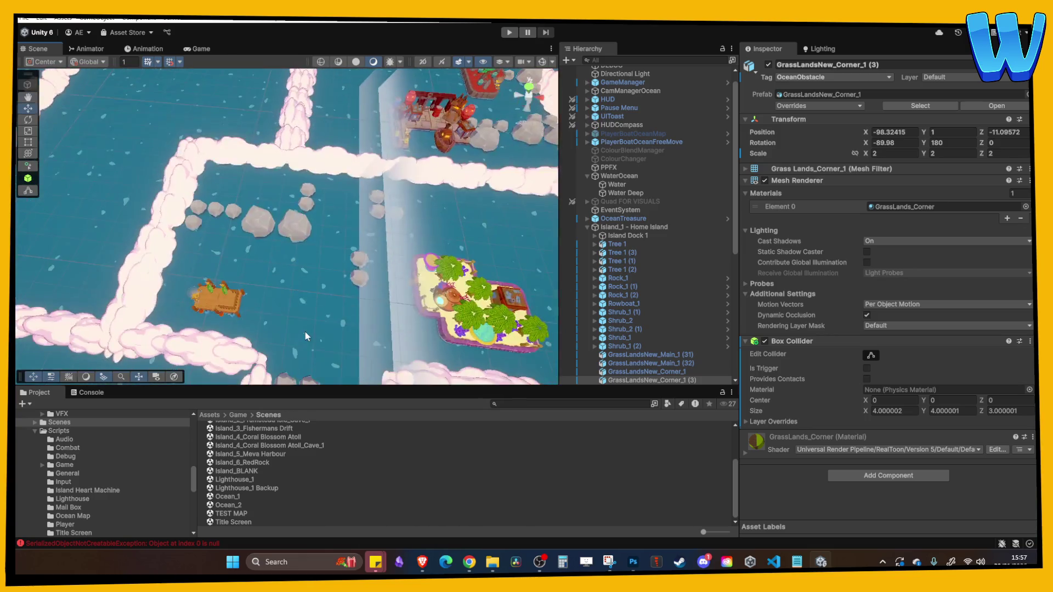
click(391, 207)
key(f)
scroll(384, 135, down, 8)
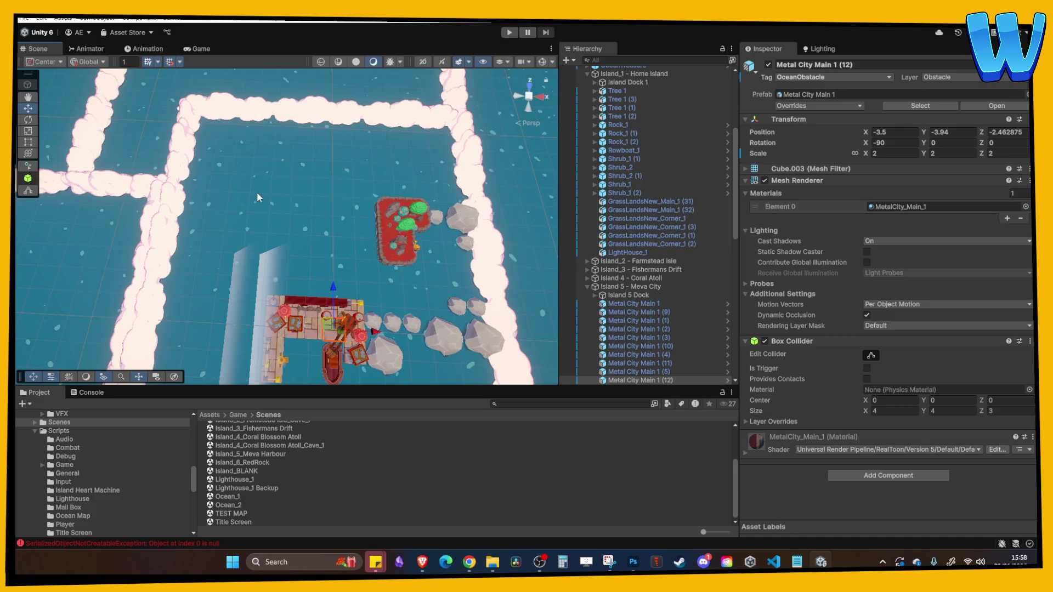
key(Down)
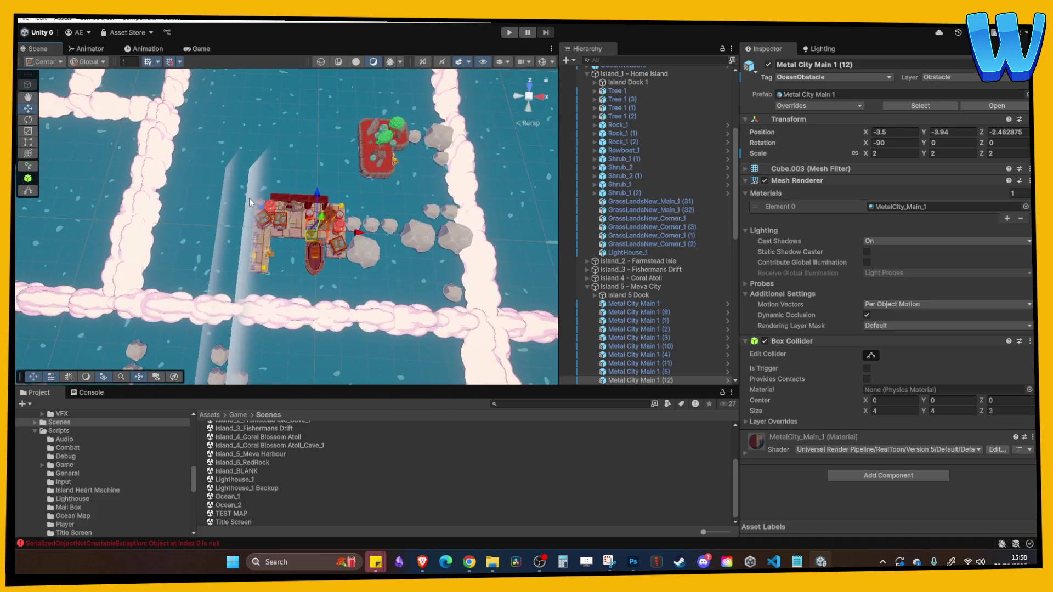
key(Up)
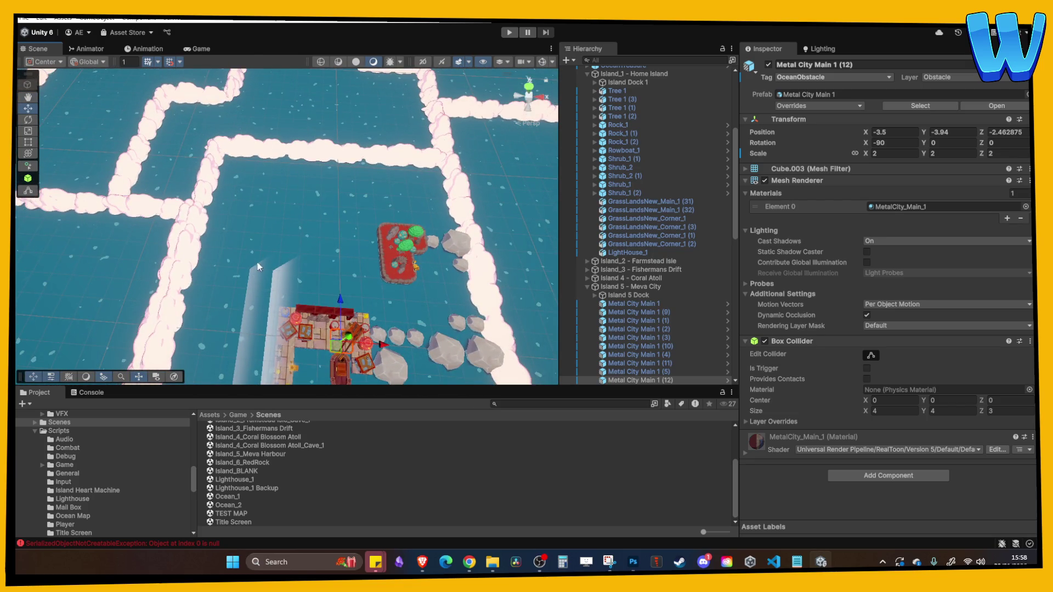
mouse_move(244, 235)
mouse_down()
mouse_move(251, 216)
mouse_move(259, 238)
mouse_move(372, 167)
mouse_up()
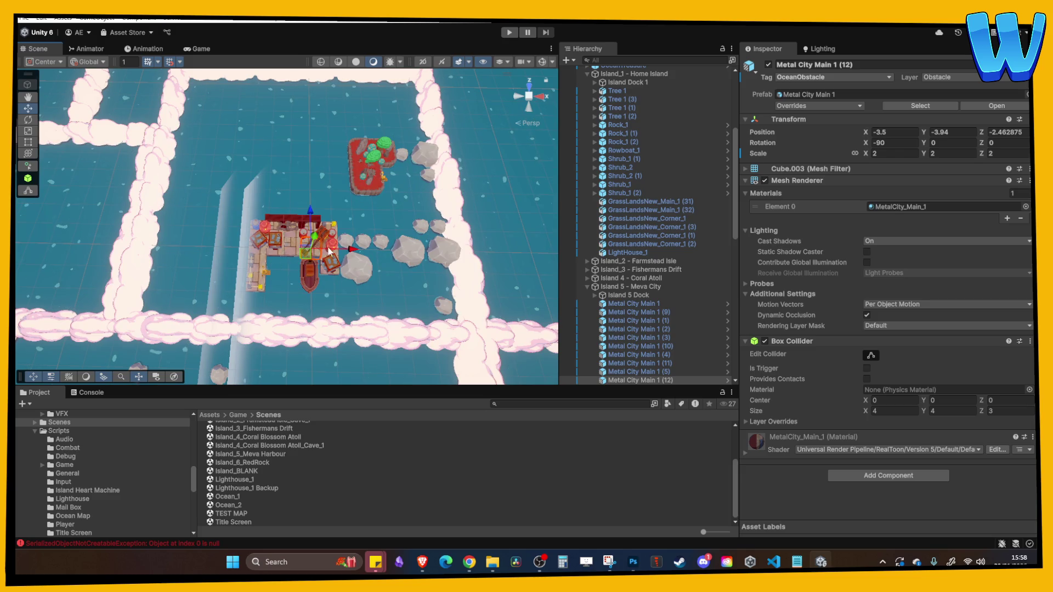
drag(384, 186, 383, 198)
scroll(420, 210, down, 2)
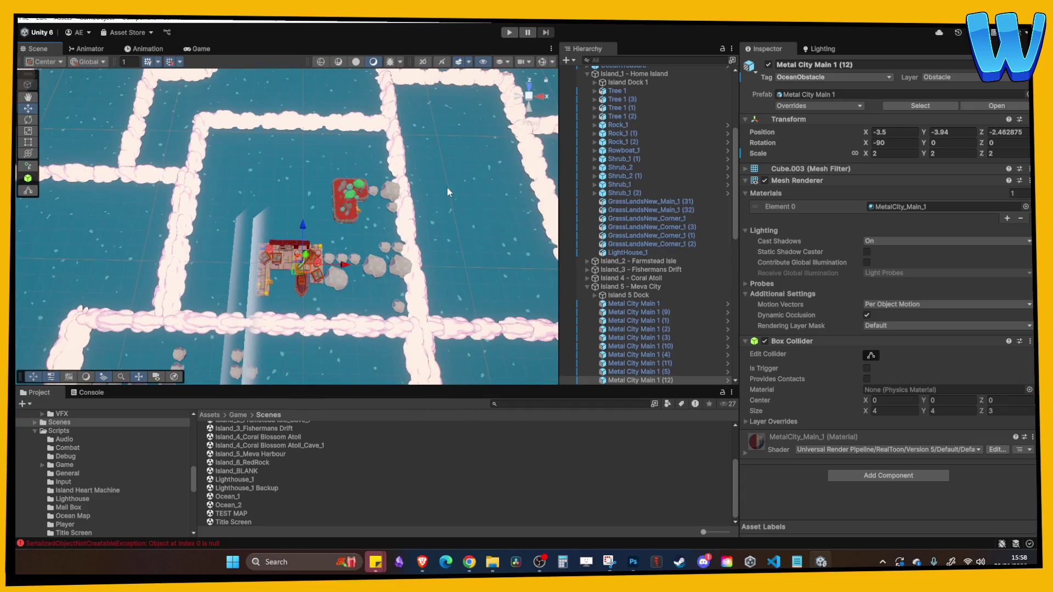
drag(448, 188, 388, 182)
scroll(383, 215, up, 6)
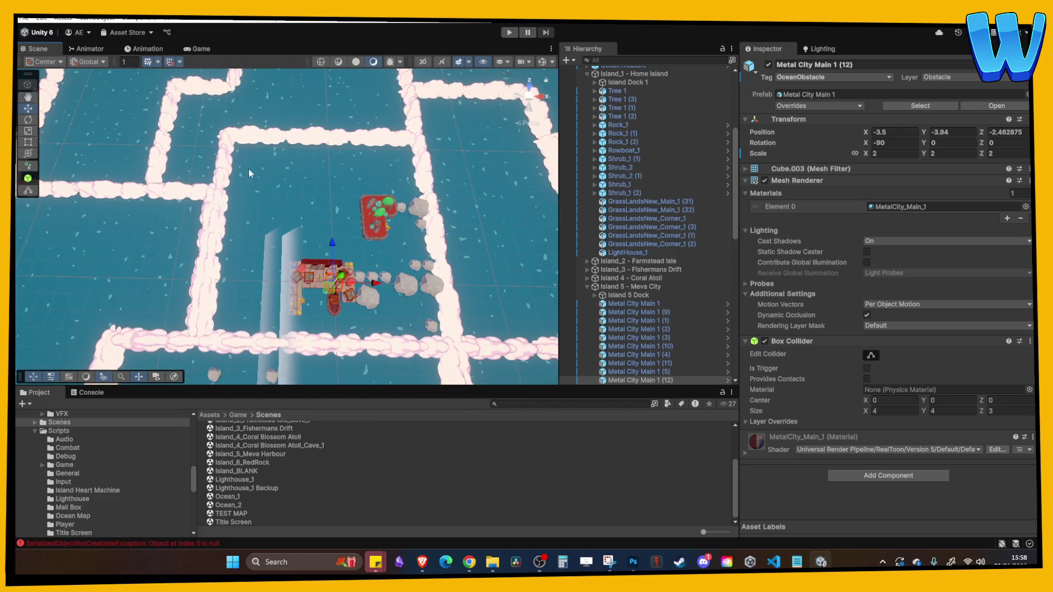
scroll(377, 162, down, 5)
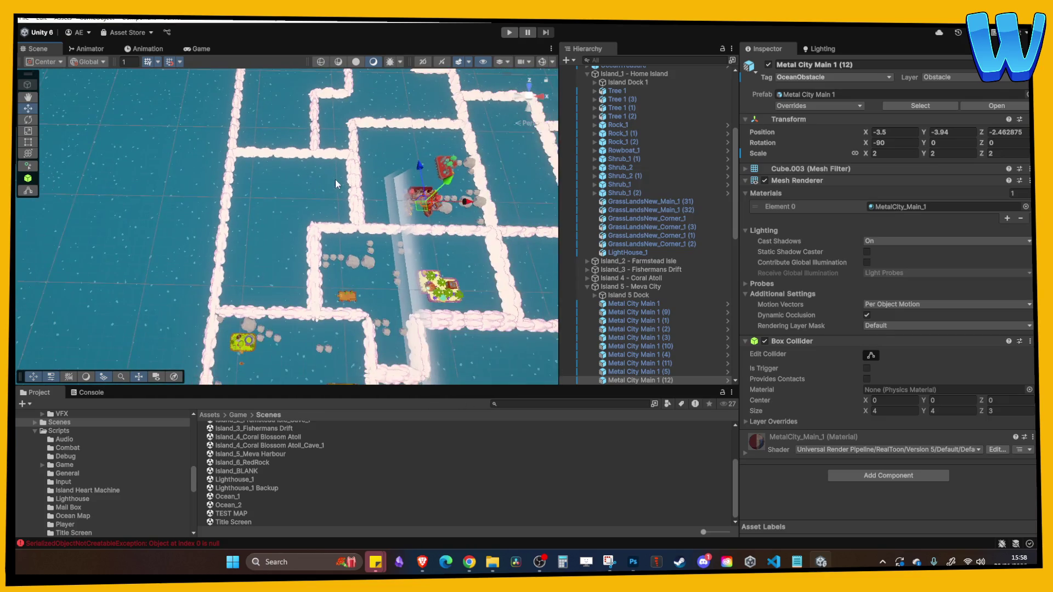
key(f)
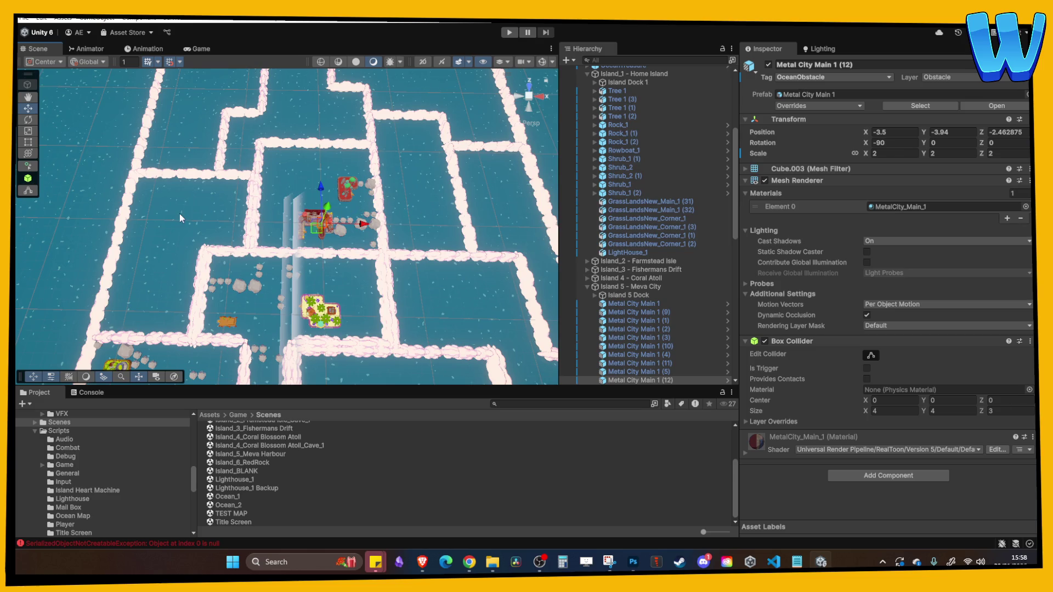
drag(199, 218, 160, 293)
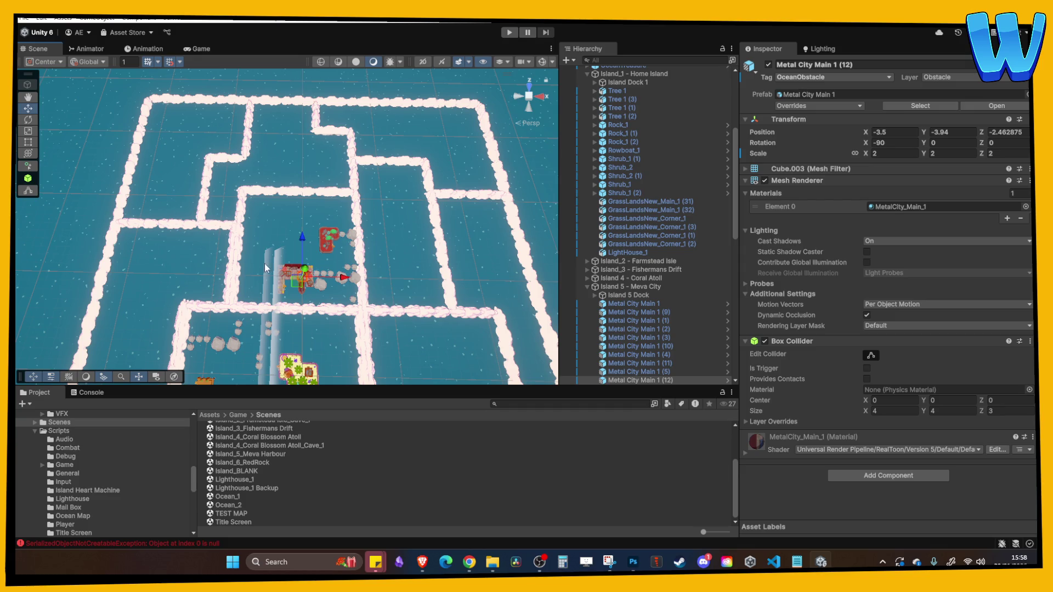
drag(259, 268, 254, 212)
mouse_move(324, 220)
mouse_down()
mouse_move(295, 182)
mouse_move(321, 280)
mouse_up()
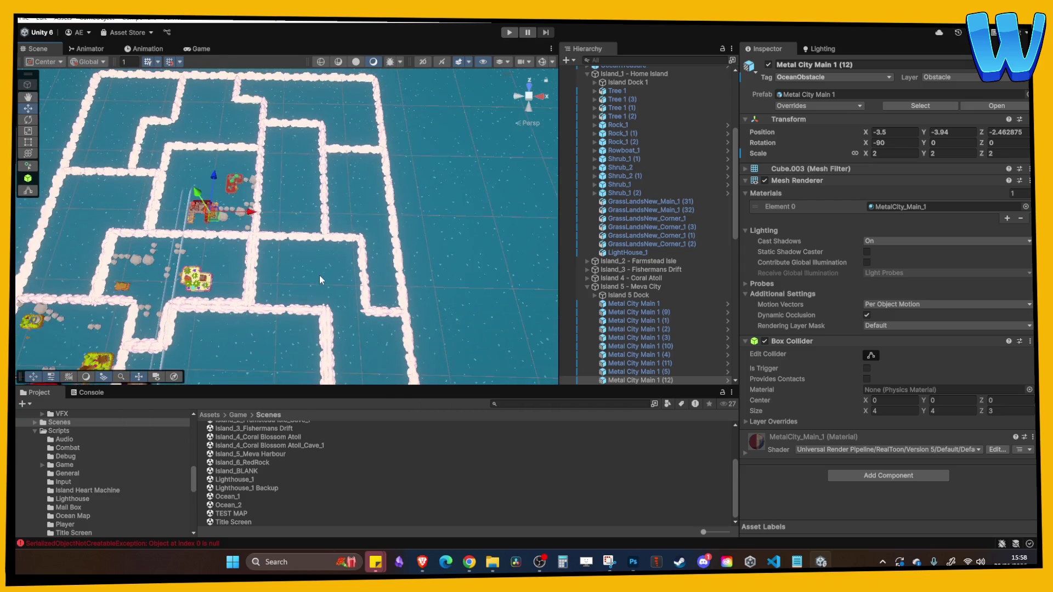
scroll(301, 249, down, 5)
scroll(301, 249, up, 8)
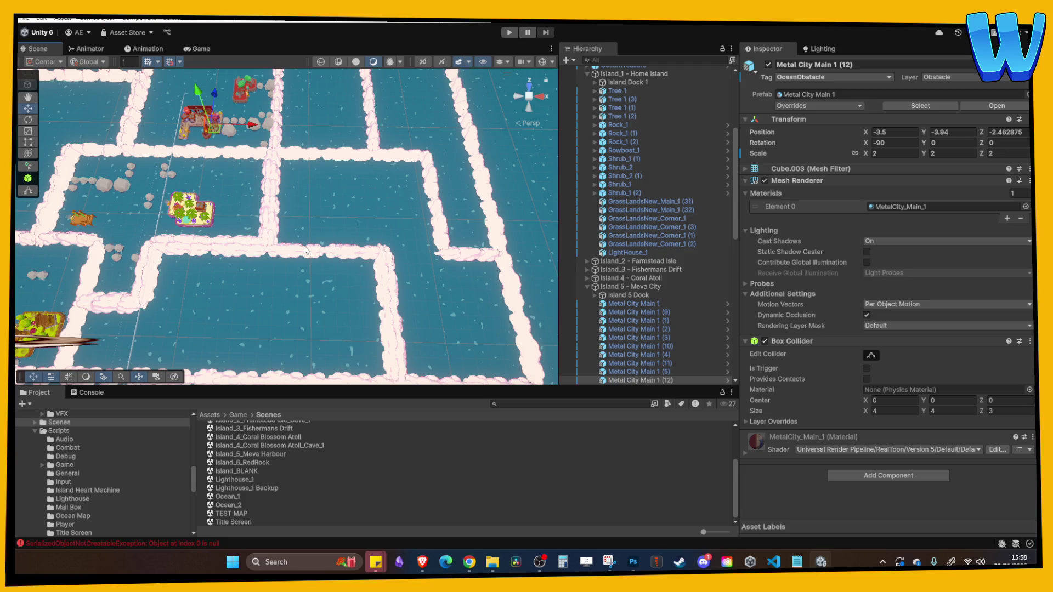
mouse_move(305, 251)
mouse_down()
mouse_move(309, 278)
mouse_move(334, 271)
mouse_move(333, 303)
mouse_move(305, 116)
mouse_up()
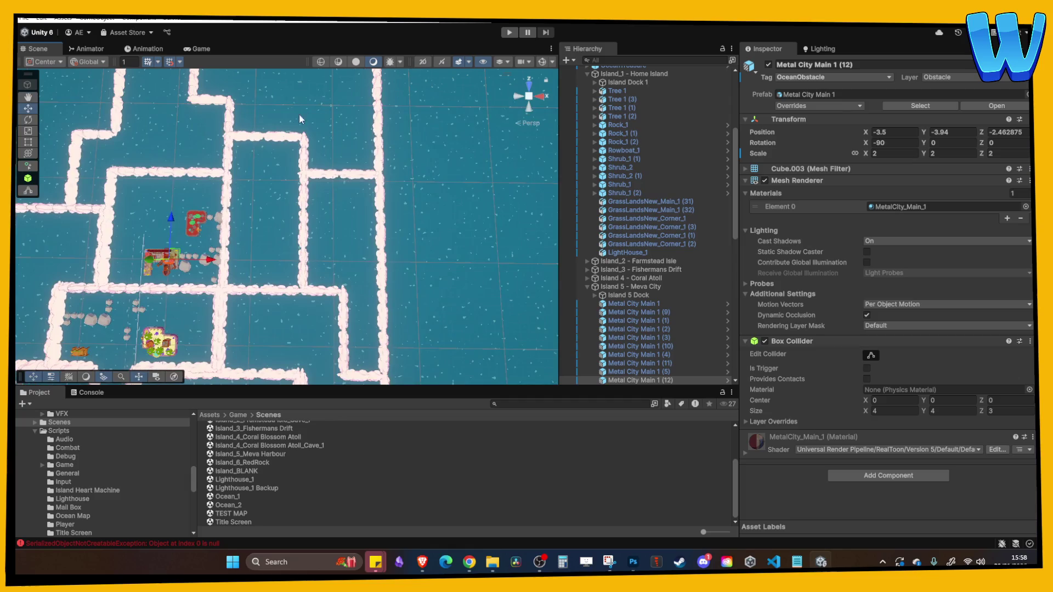
mouse_move(330, 174)
mouse_down()
mouse_move(351, 192)
mouse_move(284, 174)
mouse_move(239, 216)
mouse_move(367, 267)
mouse_up()
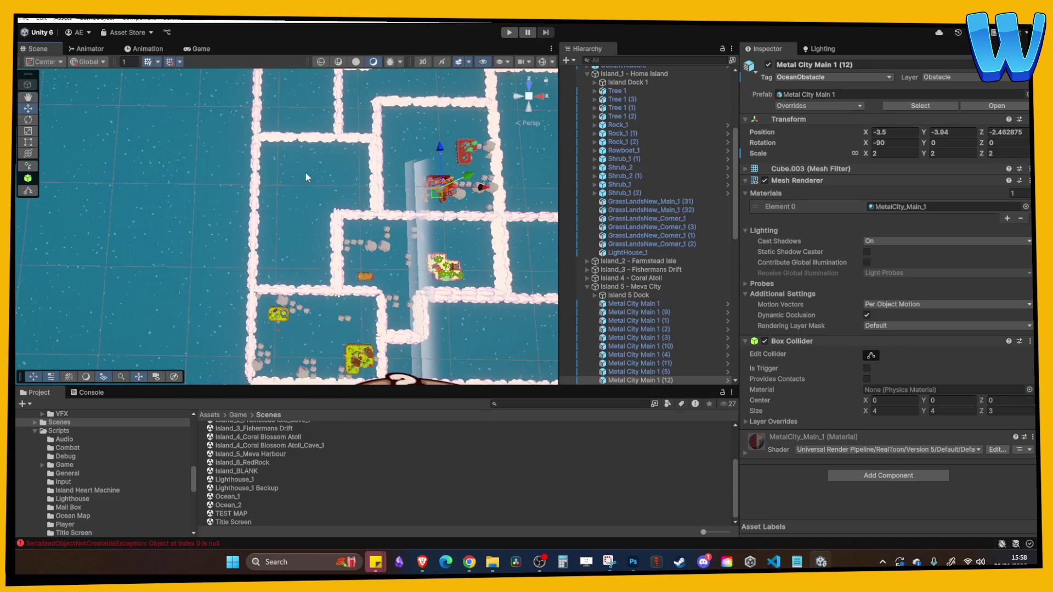
mouse_move(285, 217)
mouse_down()
mouse_move(288, 277)
mouse_move(294, 205)
mouse_up()
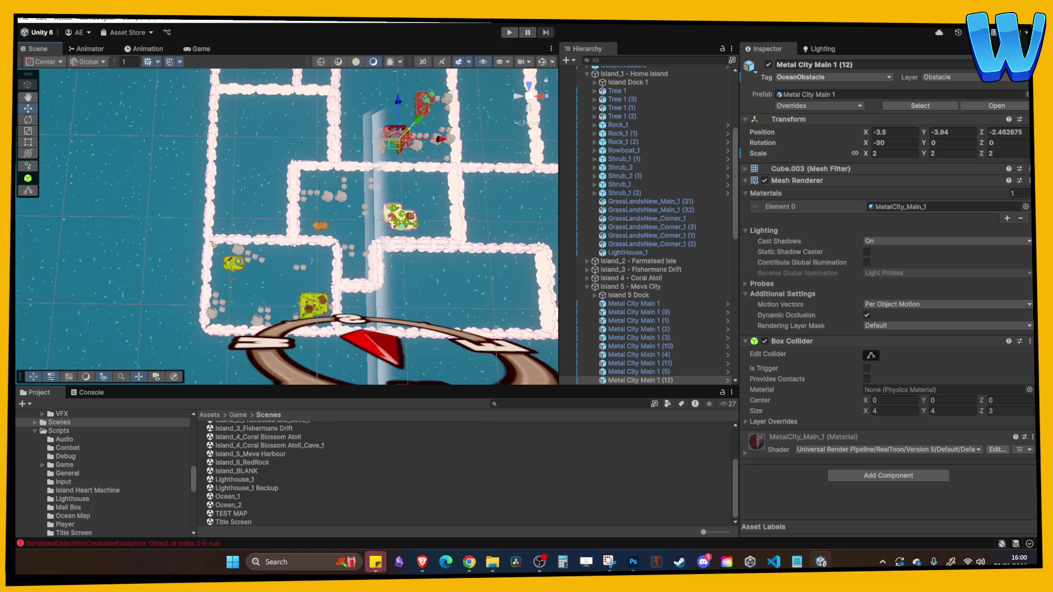
- Zoom over the maze, then enter Play mode with the boat beside the home island dock
scroll(296, 206, up, 3)
scroll(293, 203, down, 2)
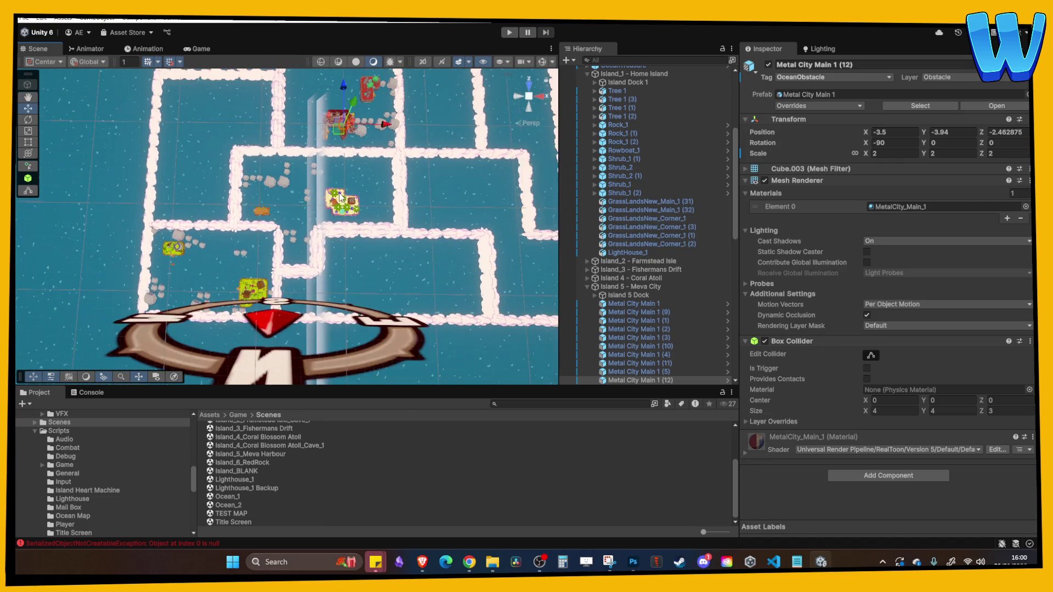
click(510, 33)
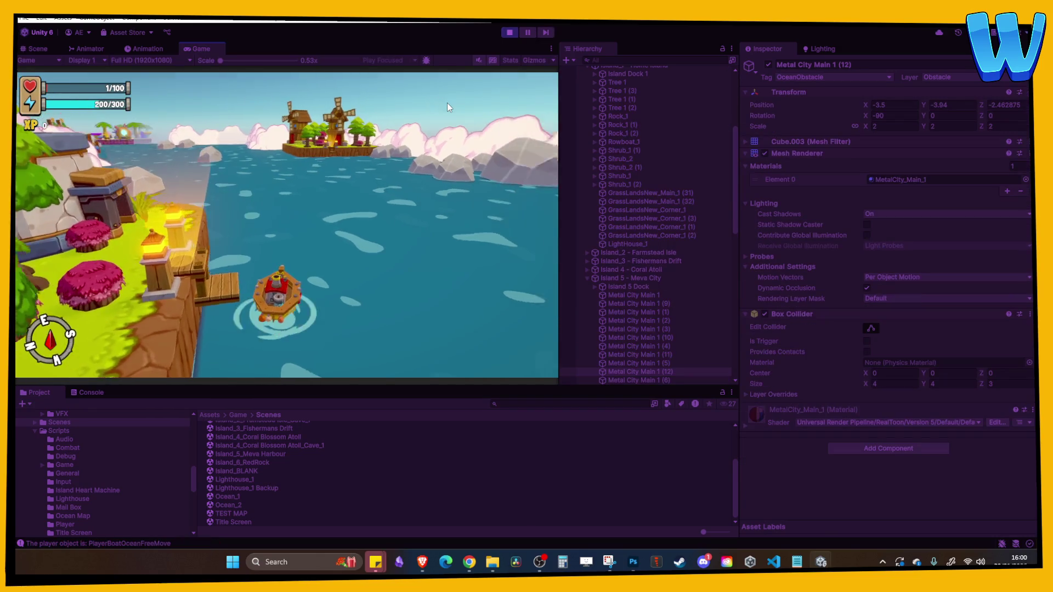
- Sail the boat left around the ocean, then straight into the windmill island to dock
key(w)
key(a)
key(w)
key(a)
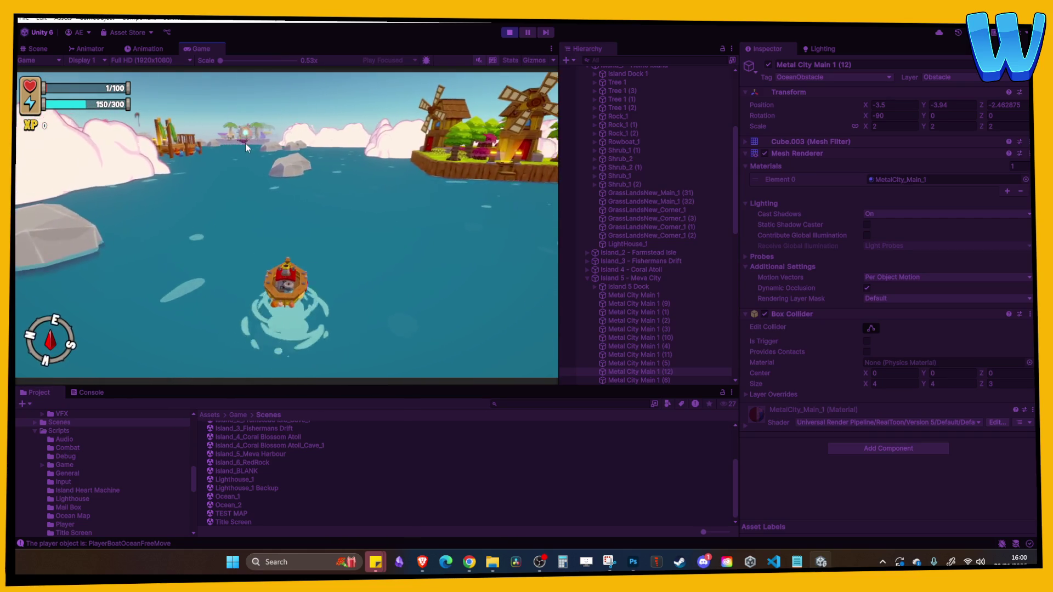
key(w)
key(a)
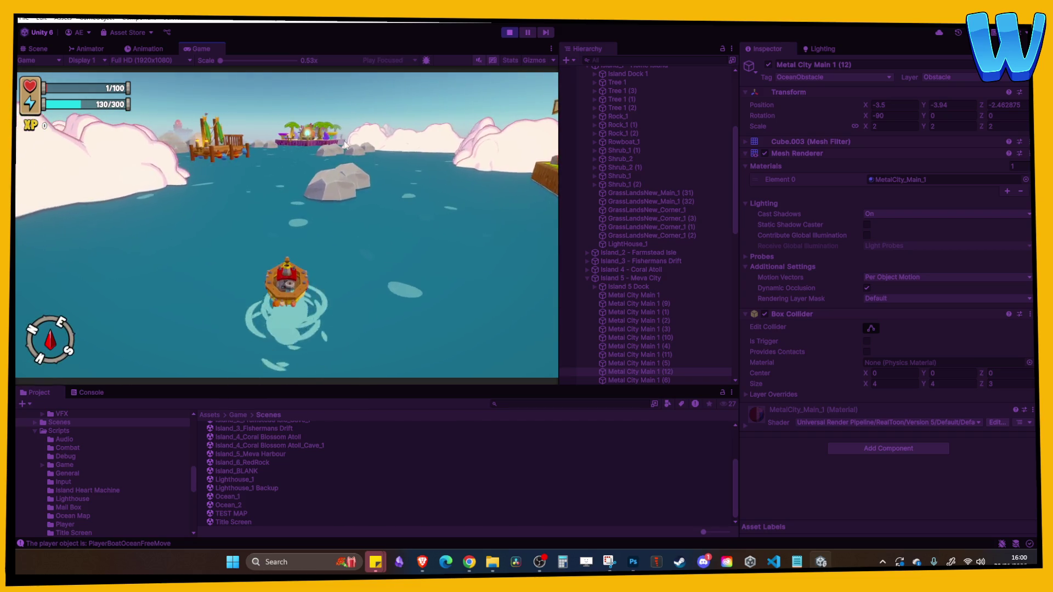
key(w)
key(d)
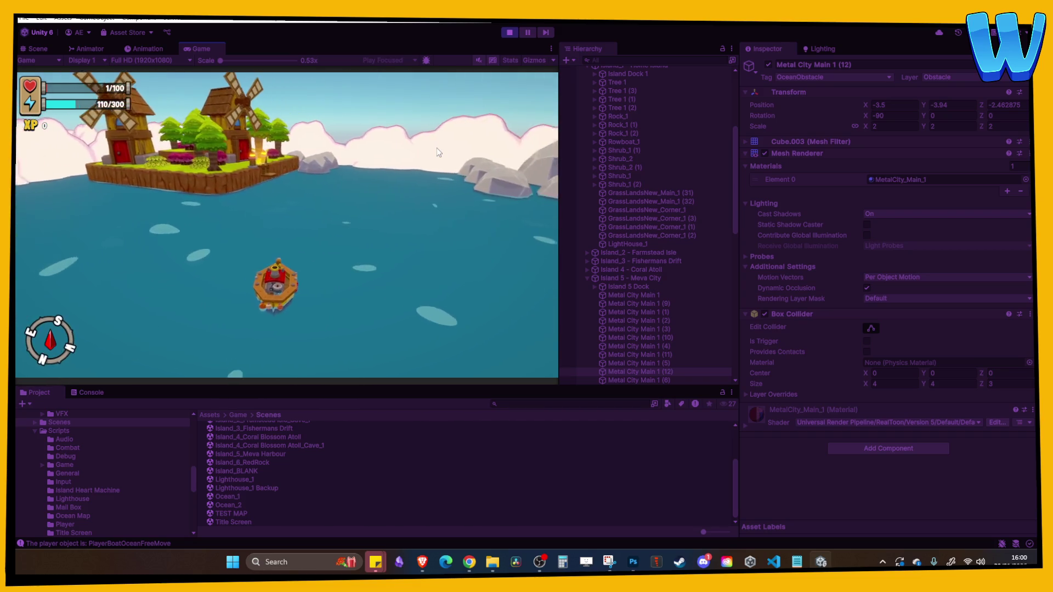
key(w)
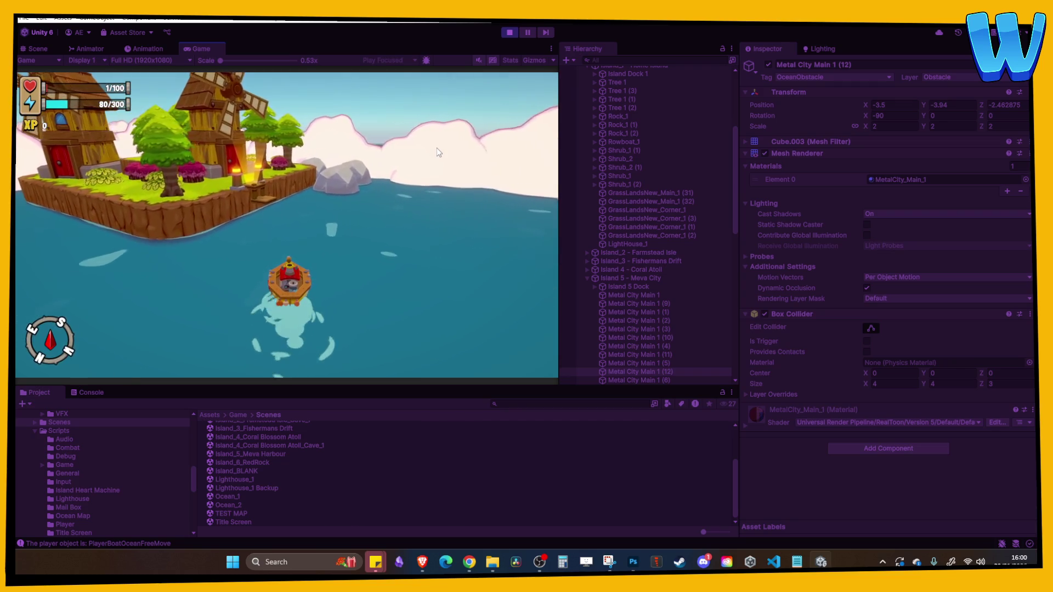
key(w)
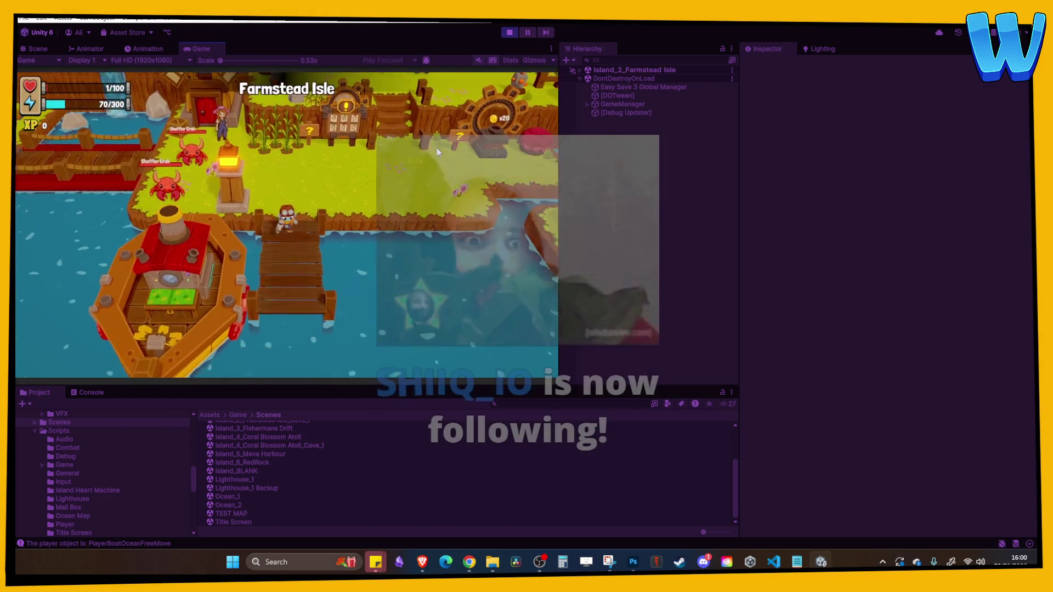
- Walk back down the dock, confirm leaving the island, and stop the playtest
key(s)
key(Return)
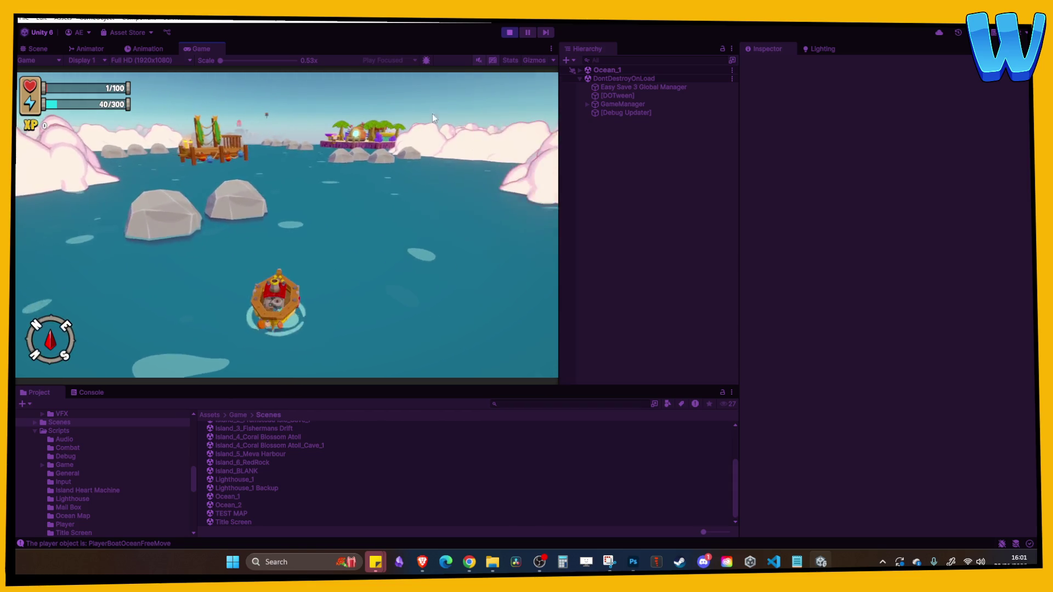
click(509, 33)
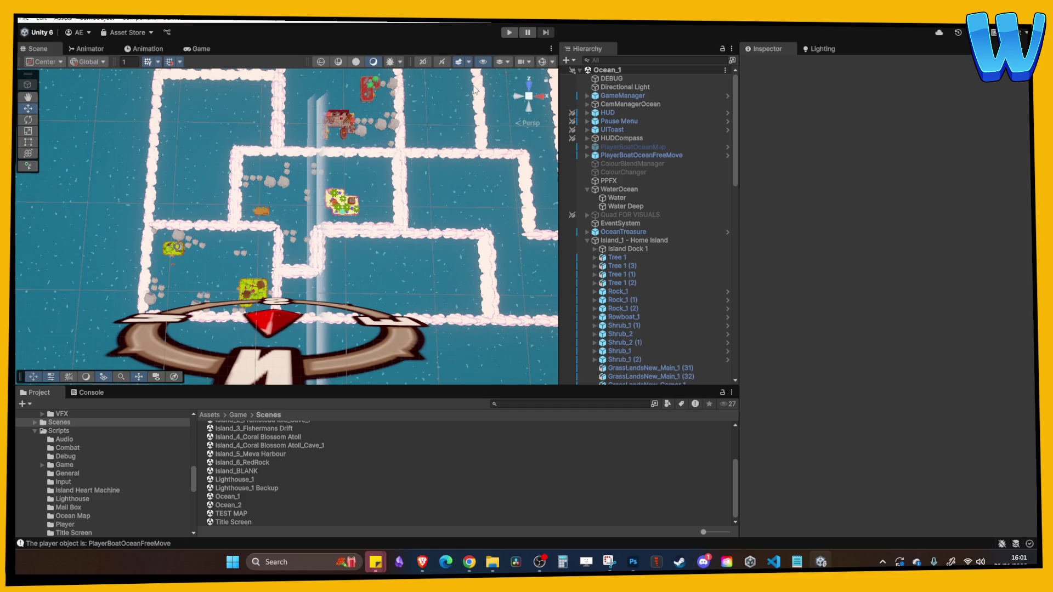
- Orbit and zoom the Scene view to frame the full cloud-wall maze, then close in on its lower islands
scroll(334, 247, up, 2)
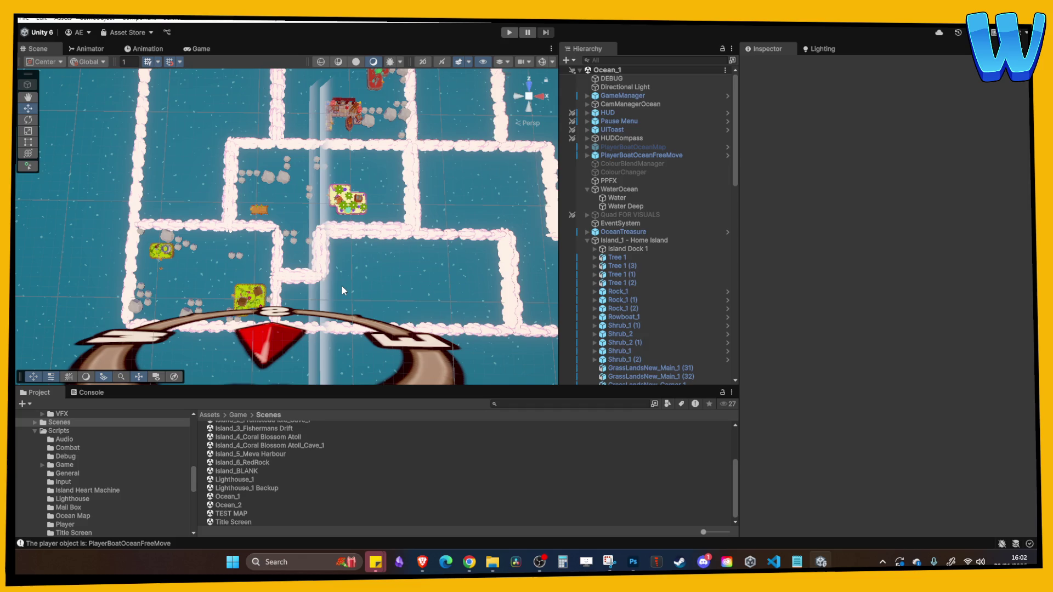
drag(343, 284, 340, 214)
scroll(388, 232, down, 5)
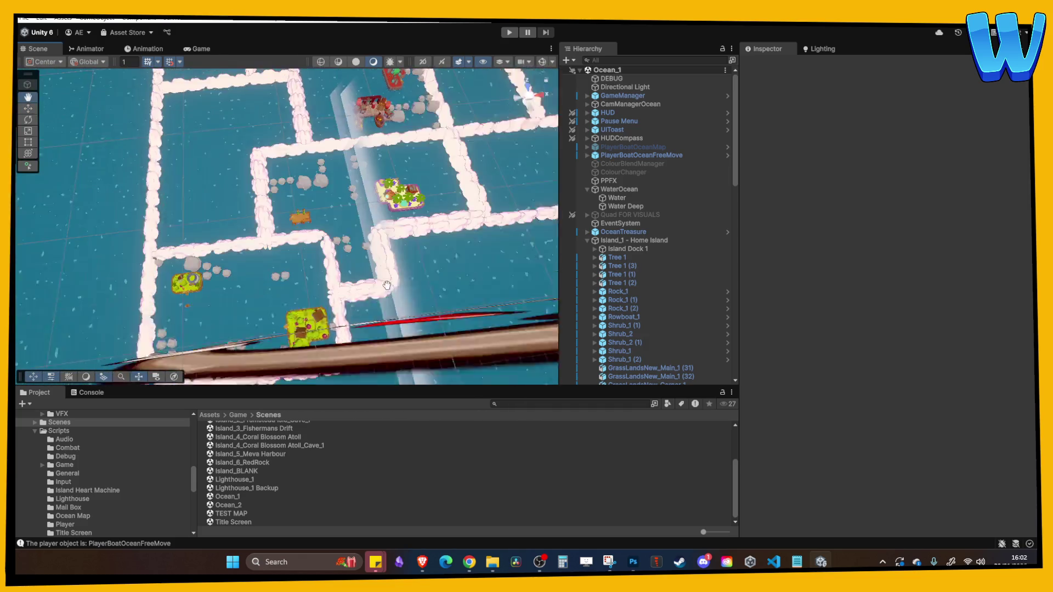
scroll(341, 287, up, 5)
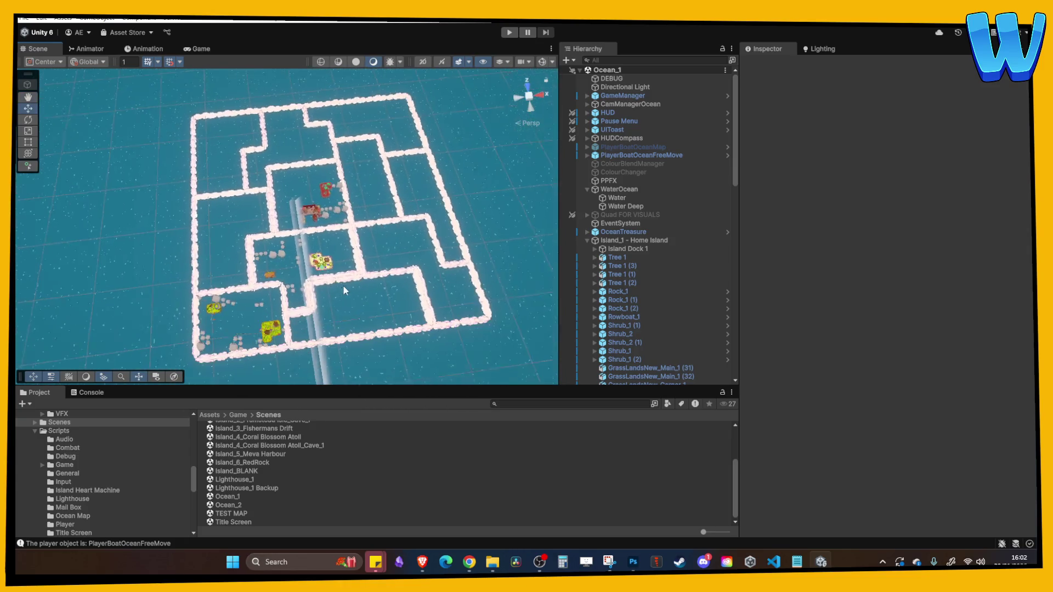
scroll(363, 311, up, 6)
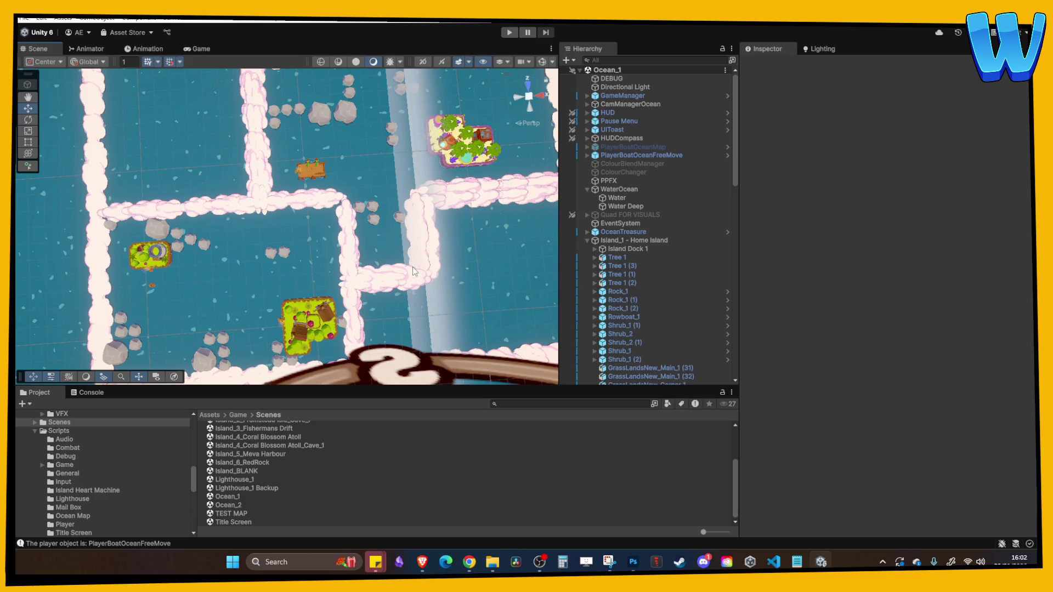
- Inspect the player boat's Distance clouds (1) child, then start a playtest of Ocean_1
mouse_move(412, 266)
mouse_down()
mouse_move(422, 151)
mouse_move(384, 250)
mouse_move(394, 203)
mouse_up()
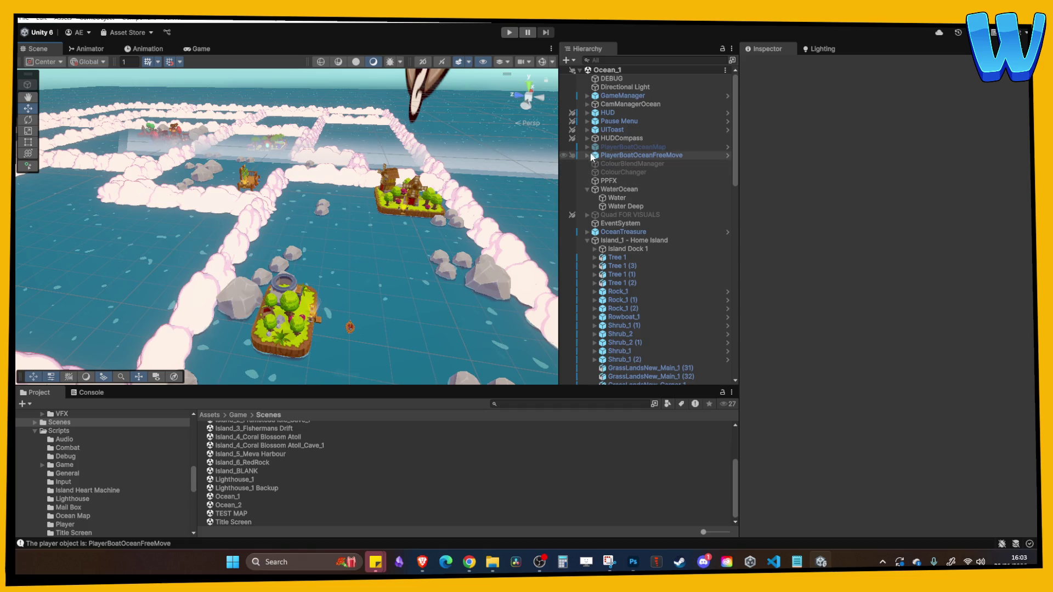
click(587, 156)
click(638, 232)
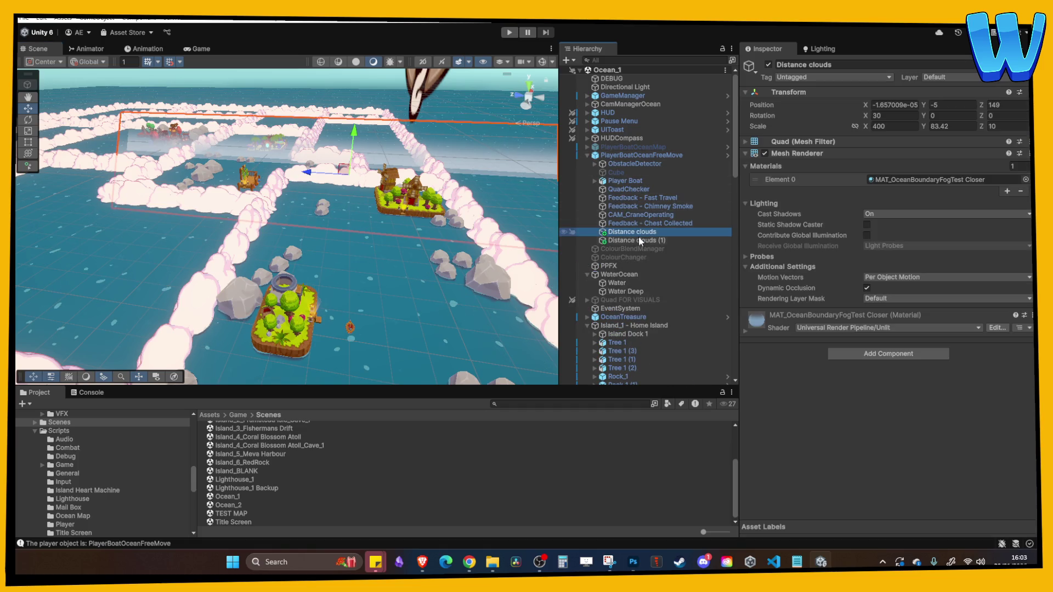
click(637, 241)
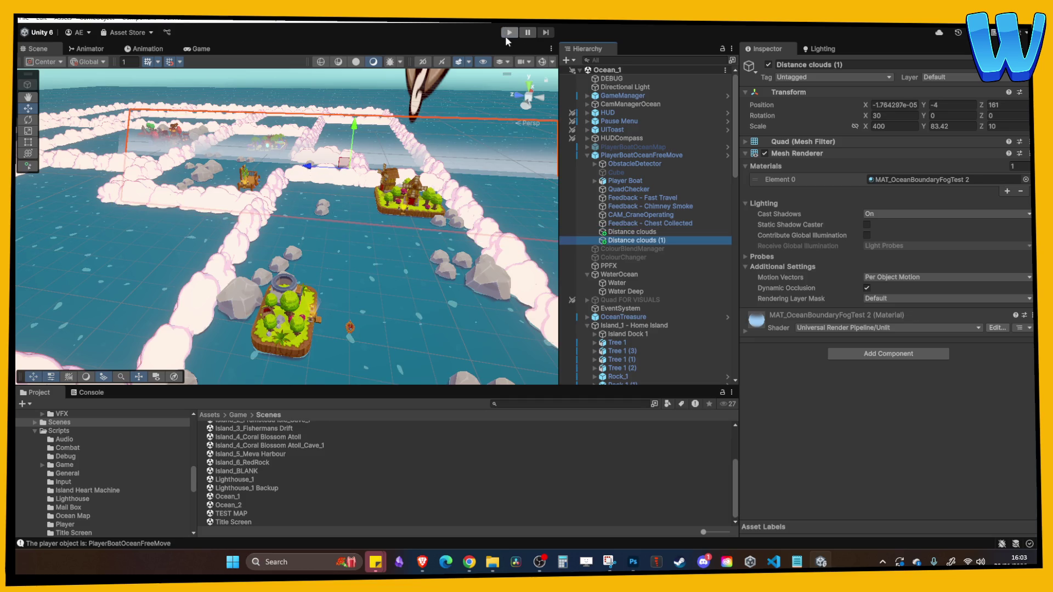
click(505, 35)
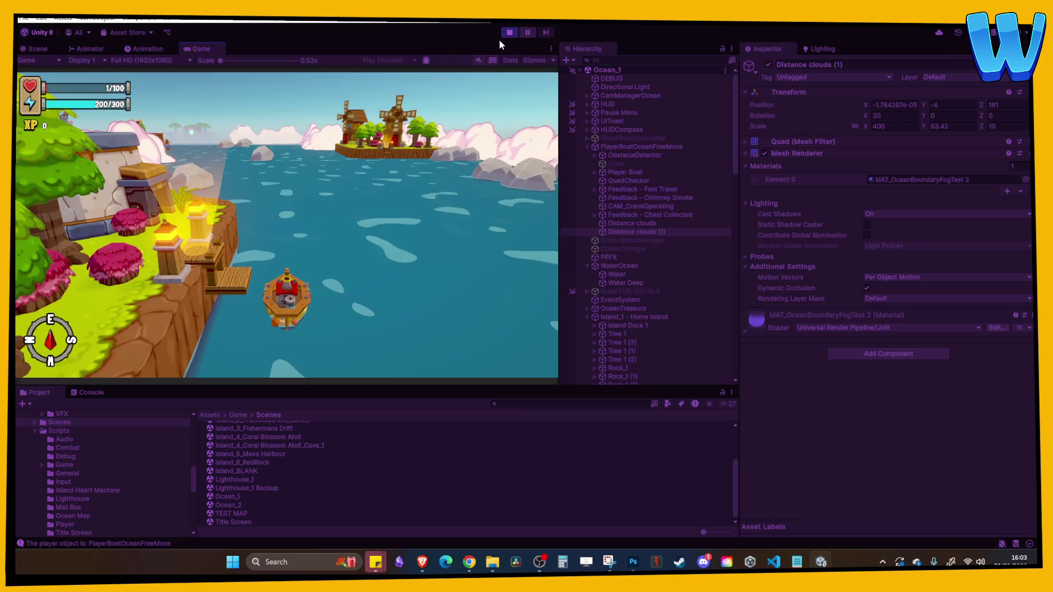
- Turn the boat left past the rocks and head toward the windmill island
key(a)
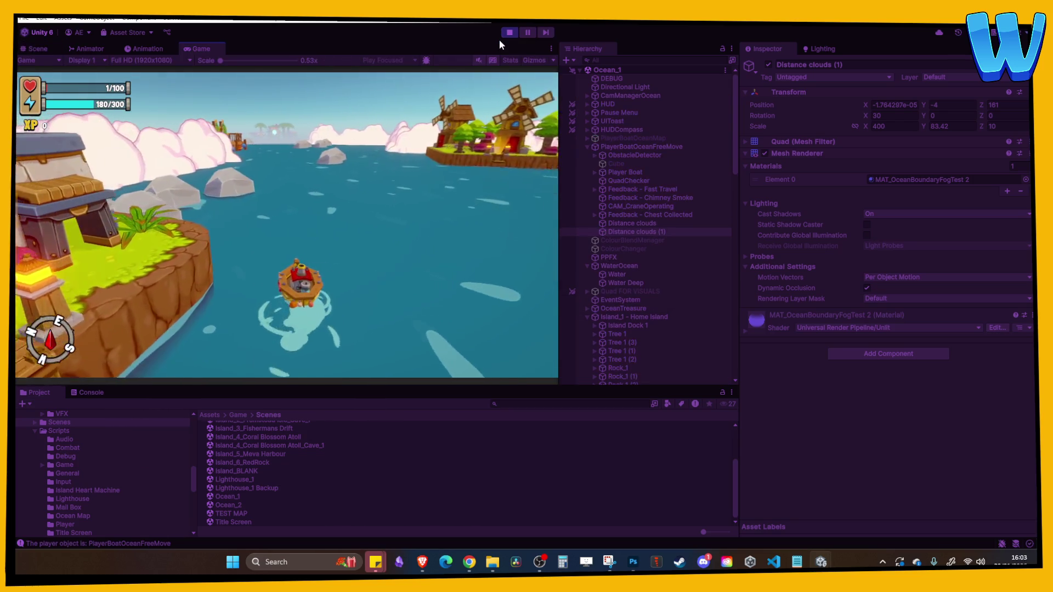
key(a)
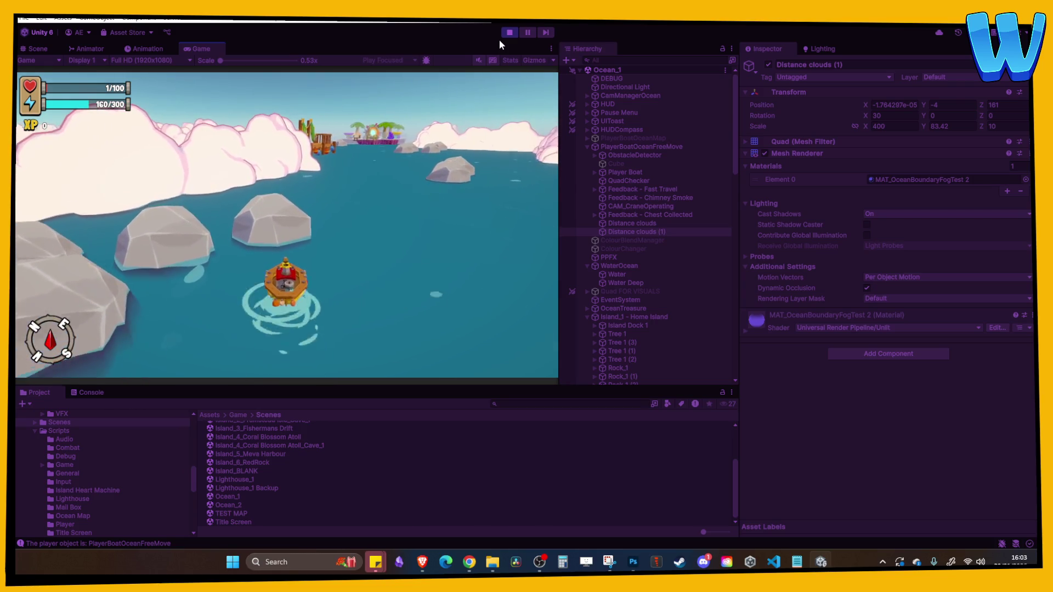
key(a)
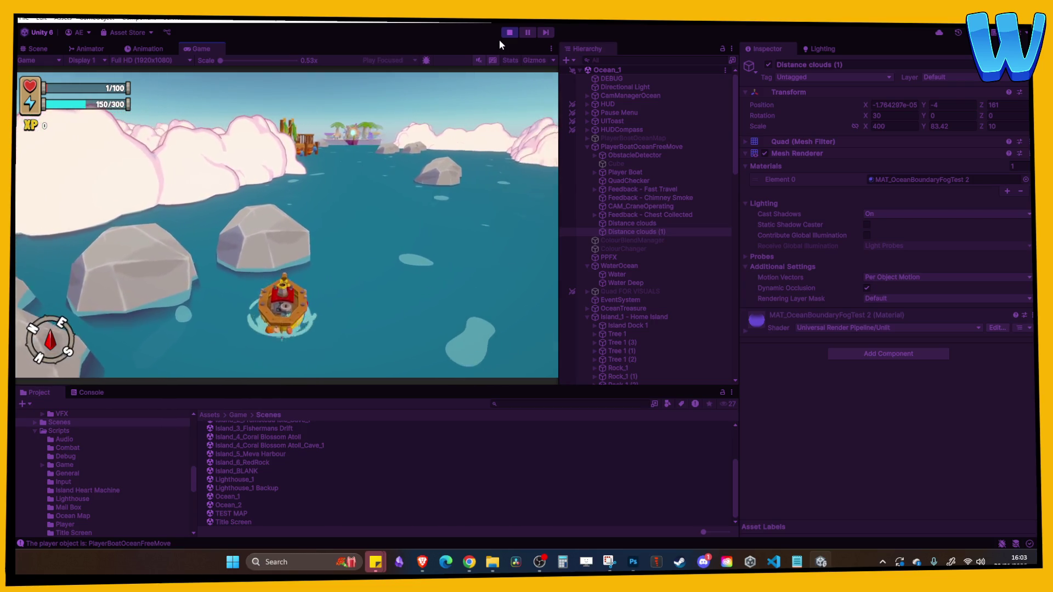
key(d)
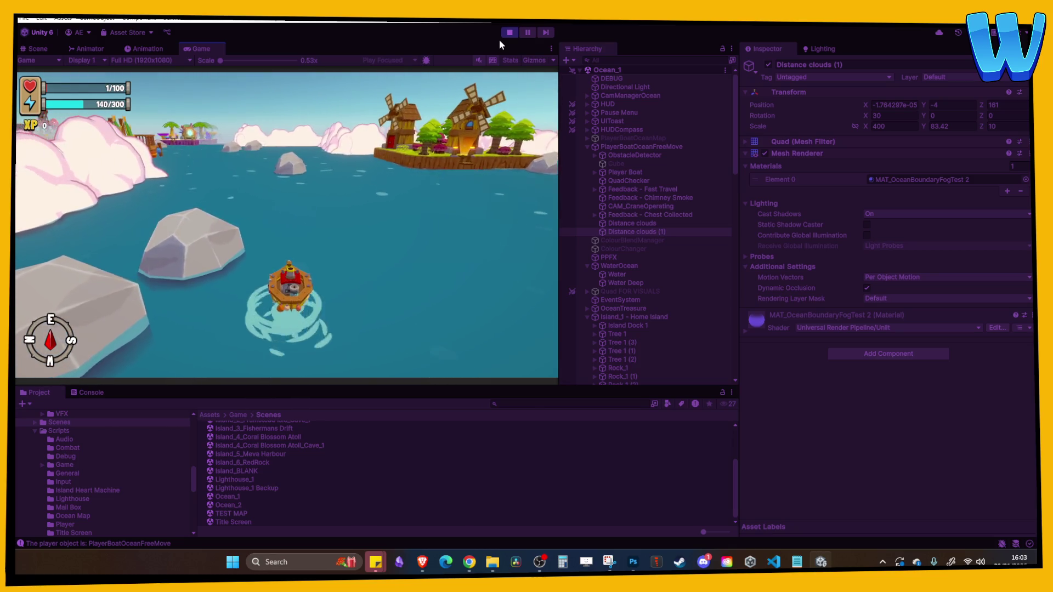
key(a)
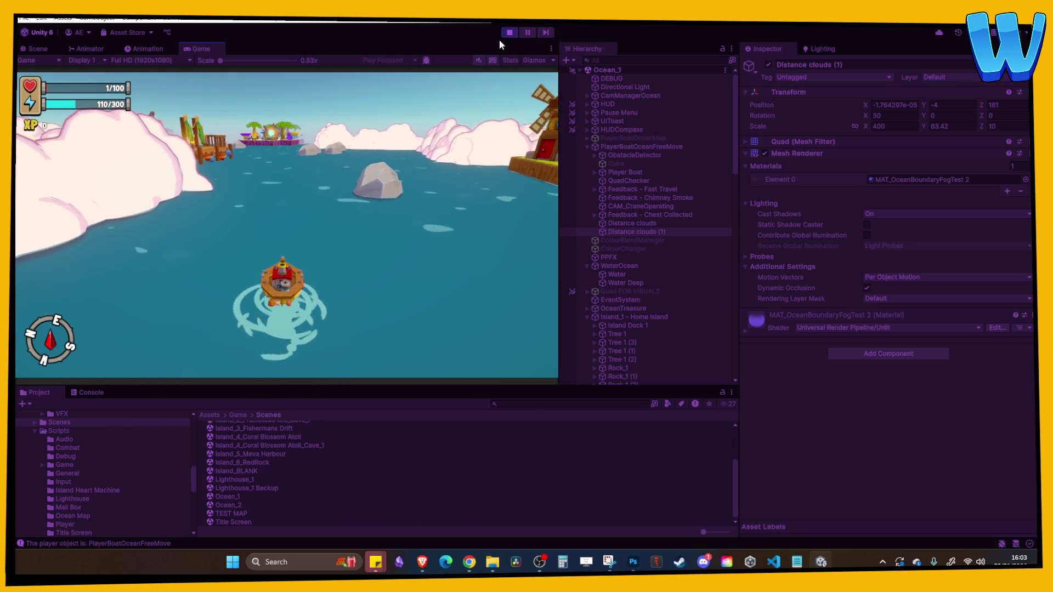
key(d)
- Weave between the dock and windmill island, turn toward the home island, and stop the playtest
key(a)
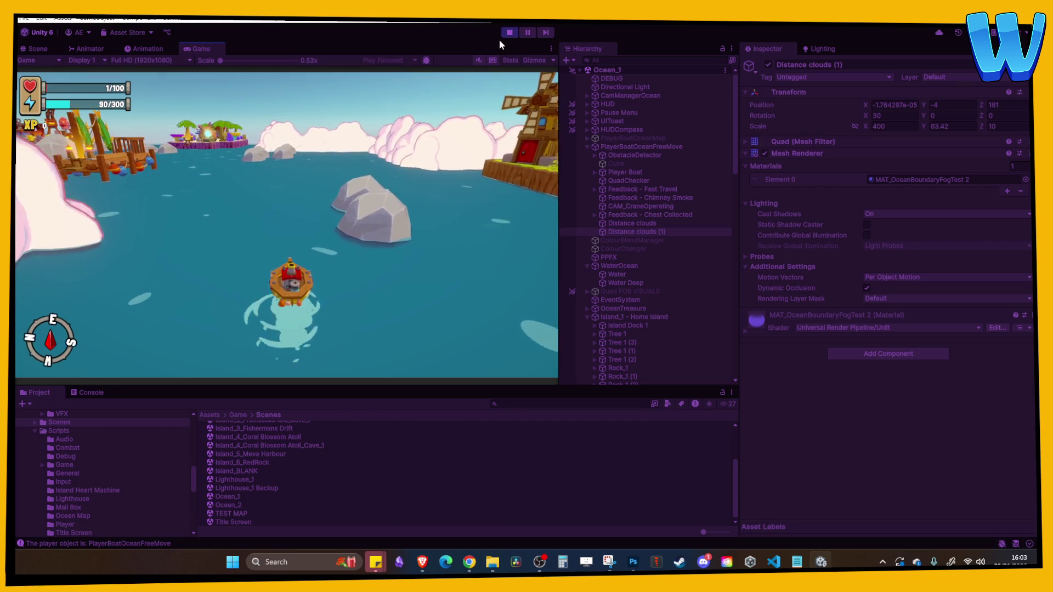
key(a)
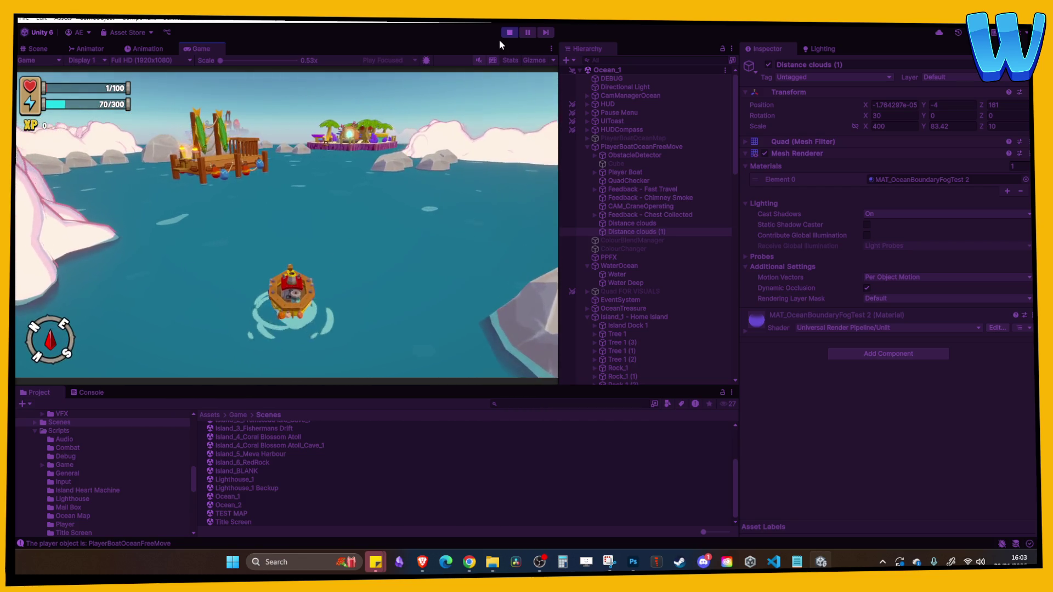
key(d)
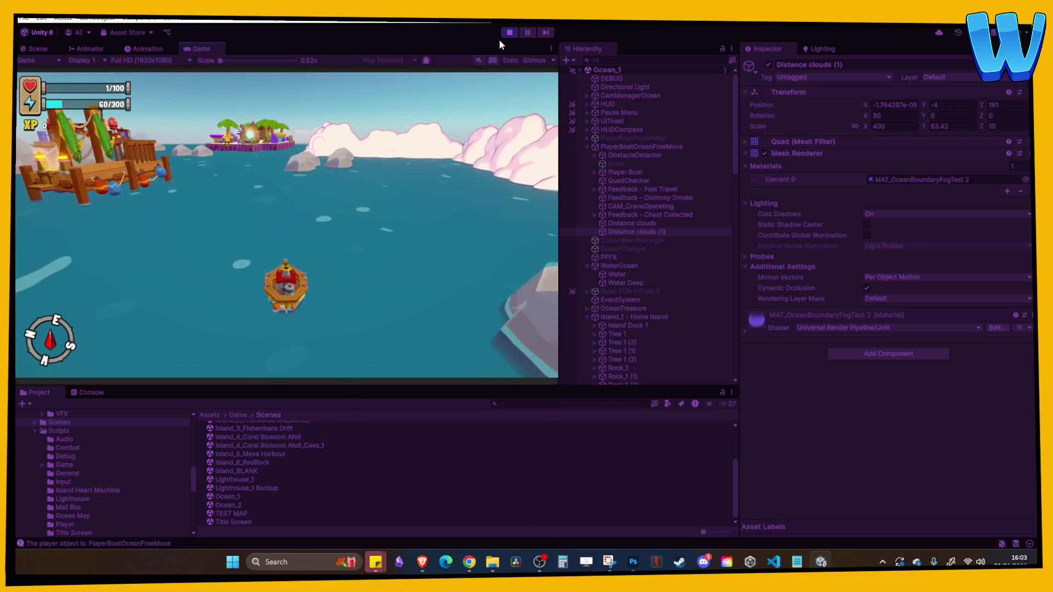
key(d)
key(a)
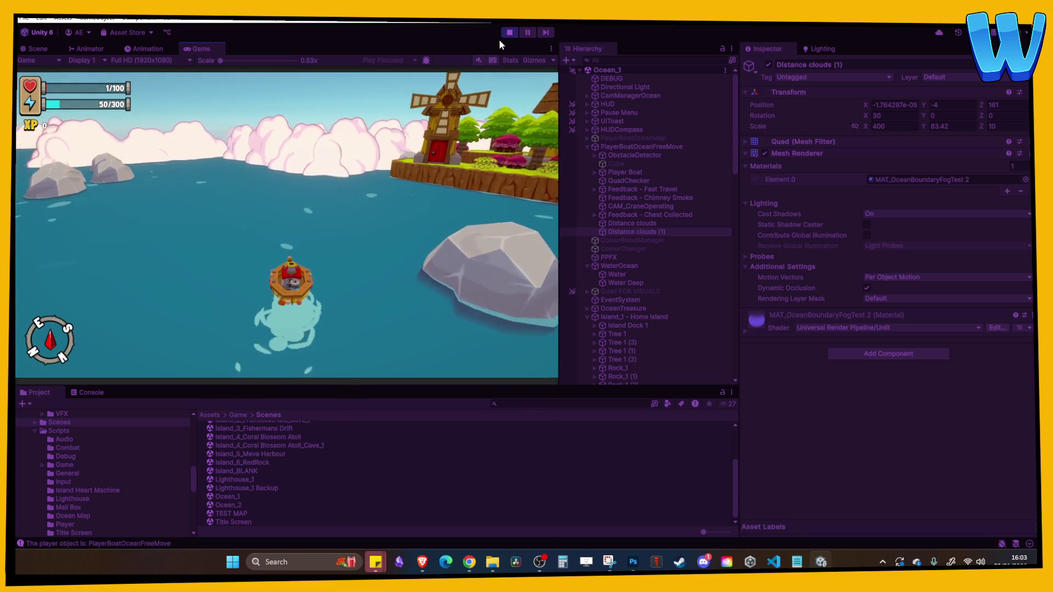
key(a)
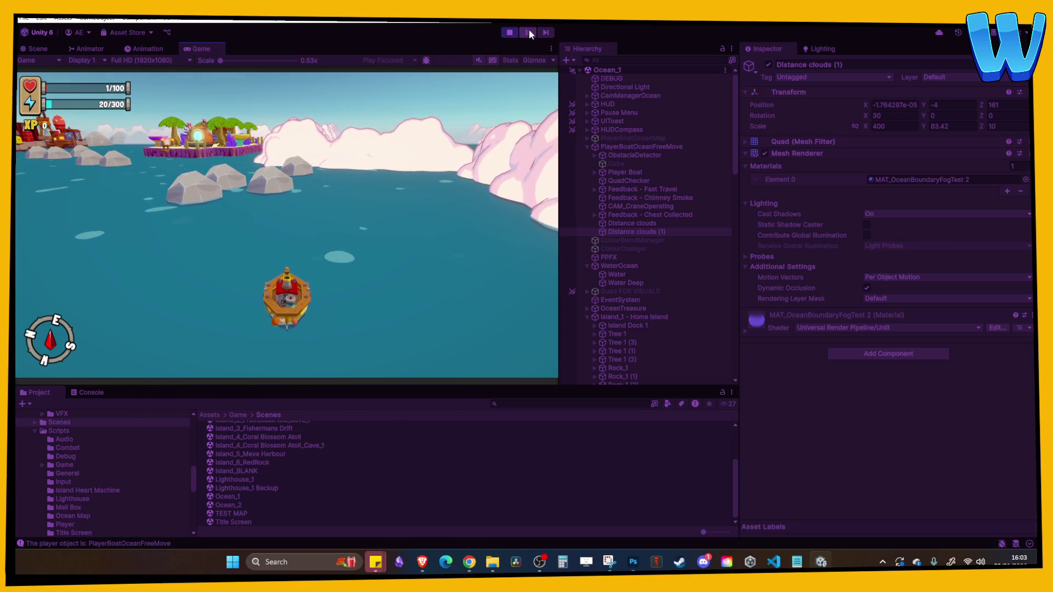
click(515, 34)
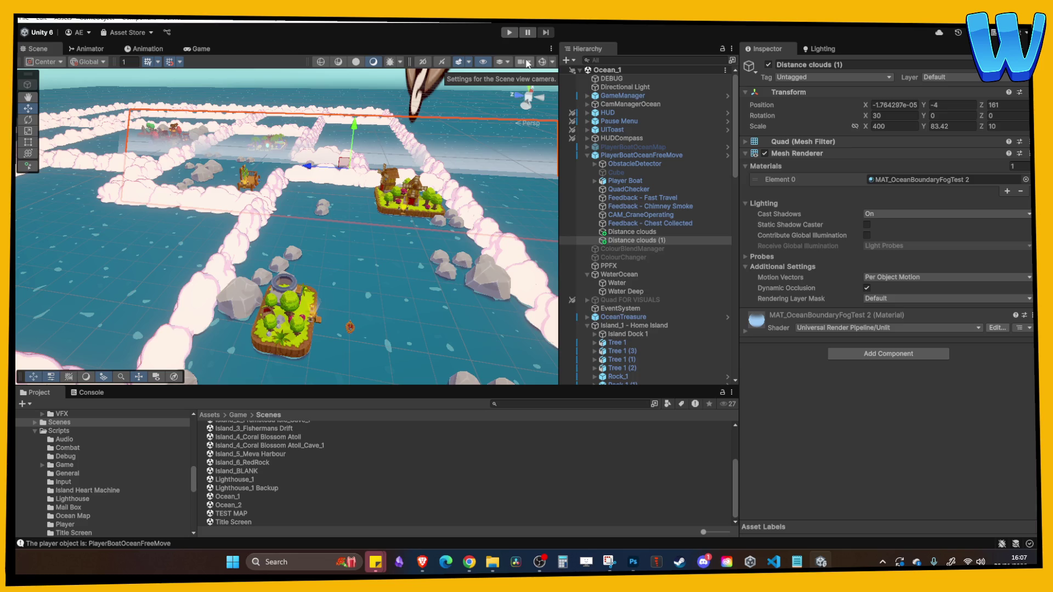
- Orbit past the home island and zoom out over the grid of cloud walls
drag(393, 251, 259, 253)
scroll(257, 253, down, 5)
drag(316, 212, 265, 295)
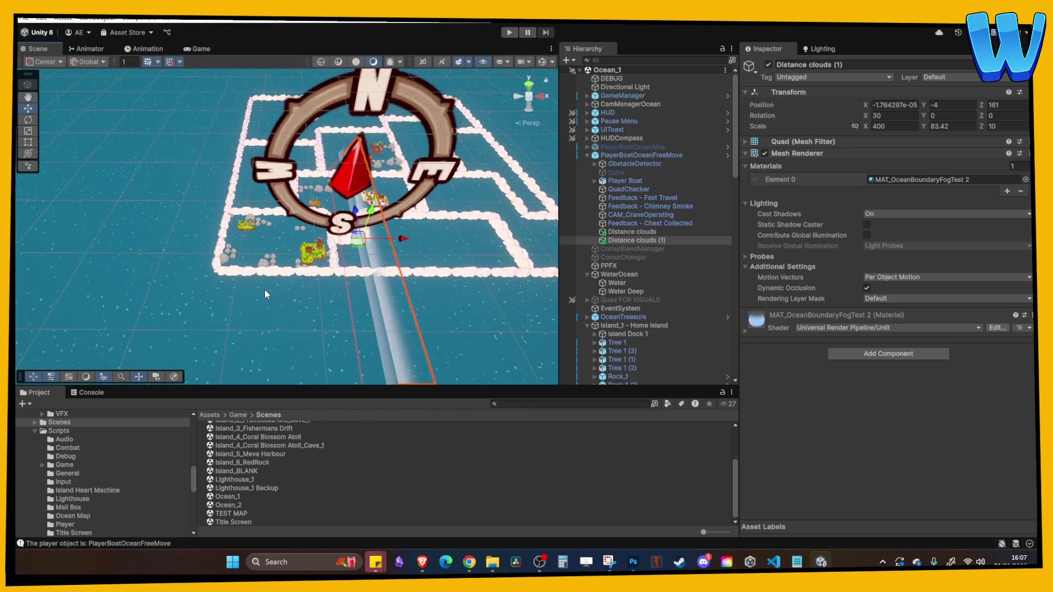
scroll(265, 292, up, 5)
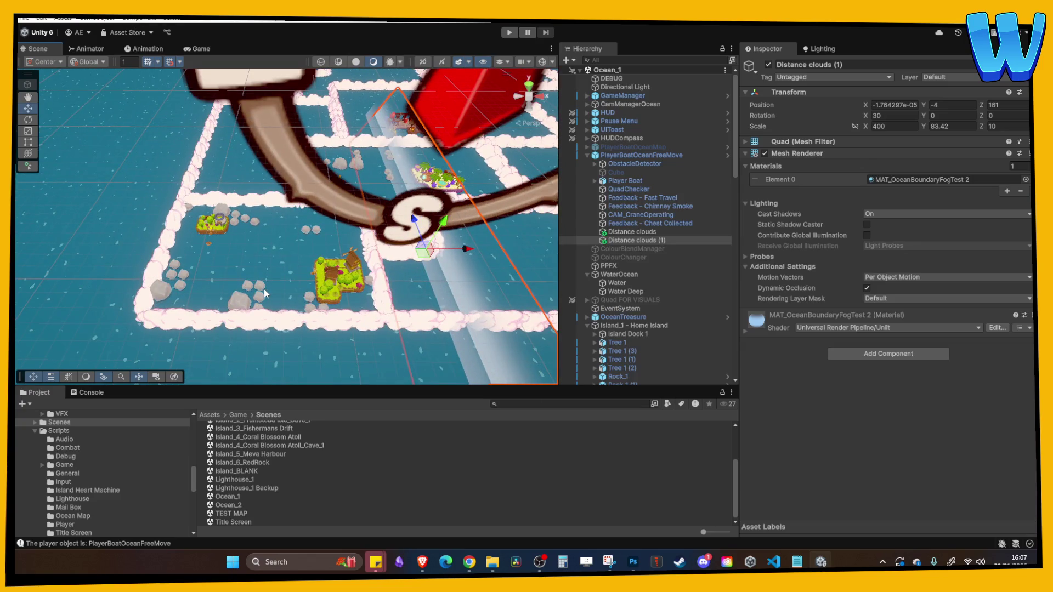